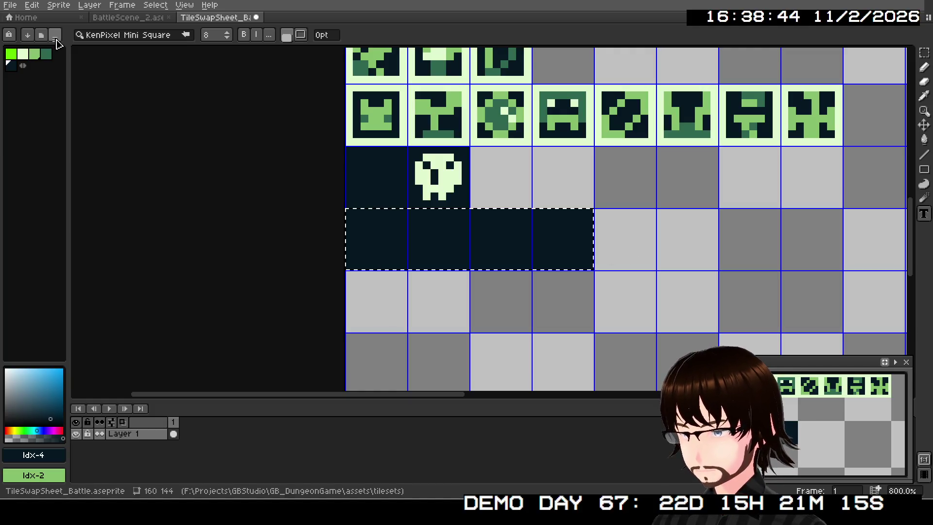
# - Stamp the word ENEMY in the light palette colour across the four dark tiles
pyautogui.click(23, 54)
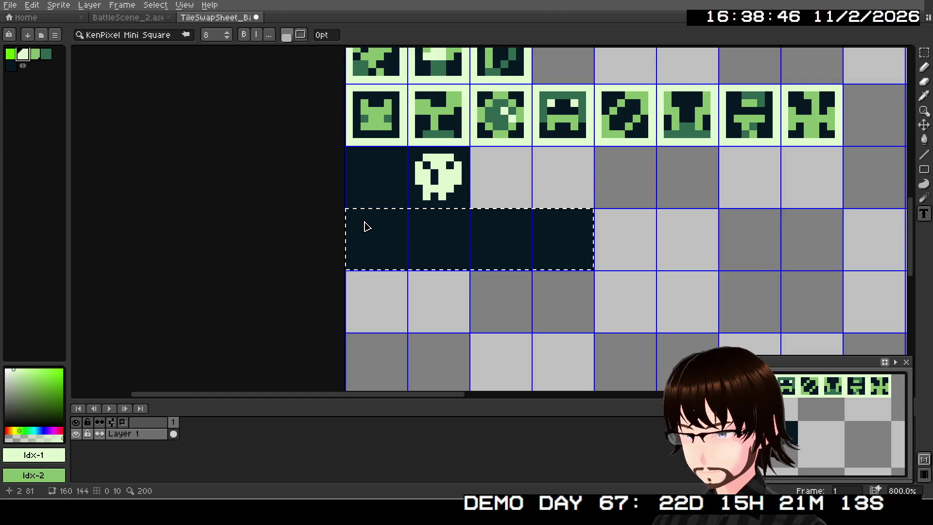
pyautogui.press('Escape')
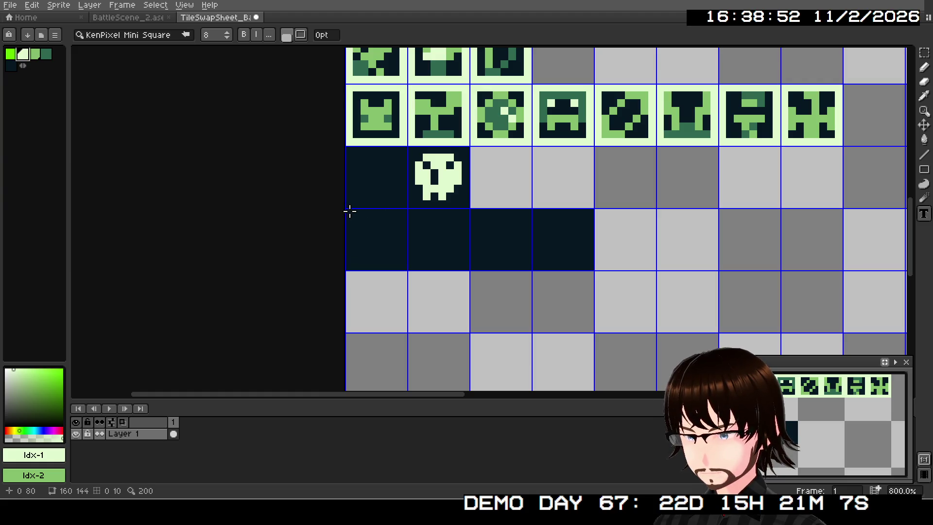
pyautogui.moveTo(347, 210)
pyautogui.mouseDown()
pyautogui.moveTo(433, 241)
pyautogui.moveTo(589, 265)
pyautogui.mouseUp()
pyautogui.write('E')
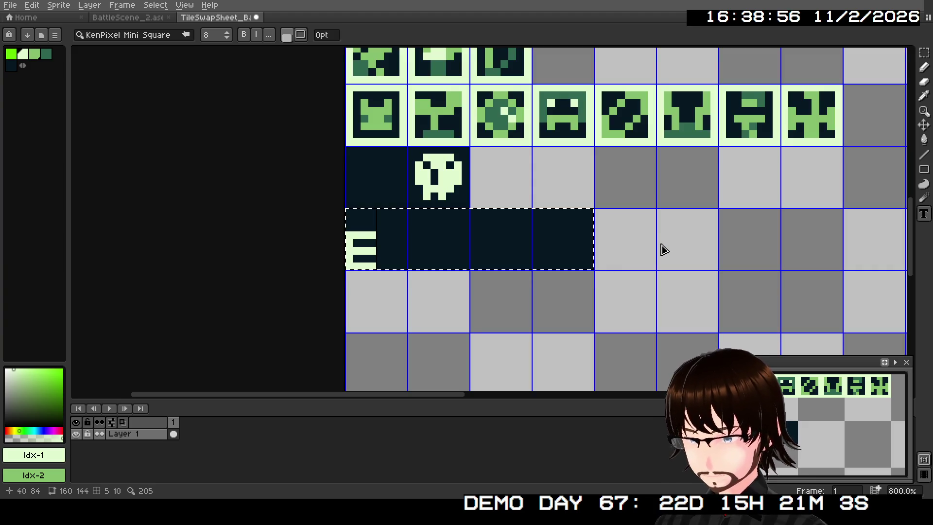
pyautogui.write('NEMY')
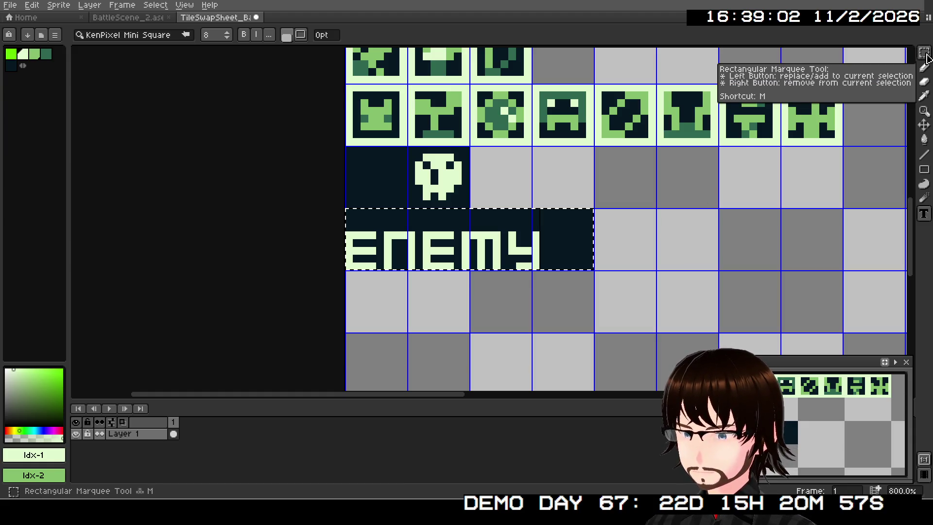
pyautogui.click(743, 262)
pyautogui.click(923, 55)
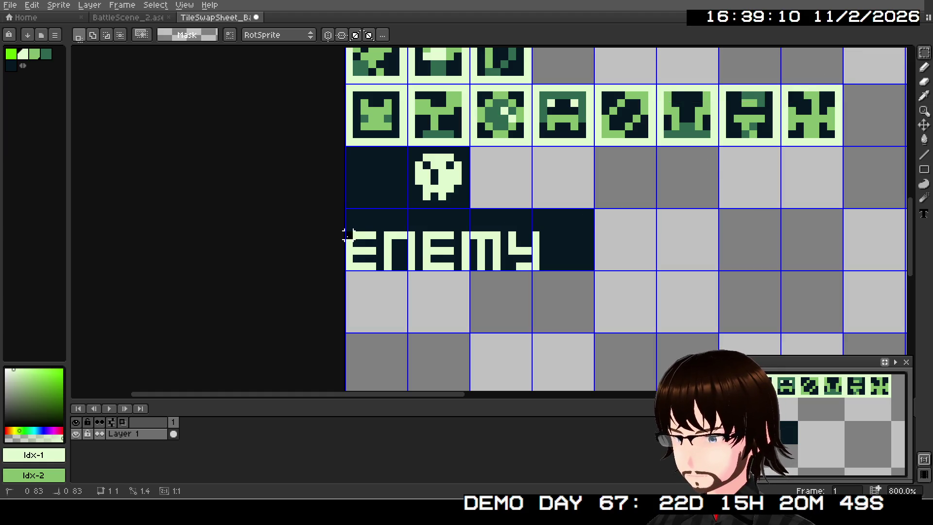
# - Nudge the ENEMY lettering a few pixels right, then reselect the whole strip
pyautogui.moveTo(348, 234)
pyautogui.mouseDown()
pyautogui.moveTo(536, 265)
pyautogui.moveTo(537, 256)
pyautogui.moveTo(557, 255)
pyautogui.mouseUp()
pyautogui.press('Right')
pyautogui.press('Right')
pyautogui.press('Up')
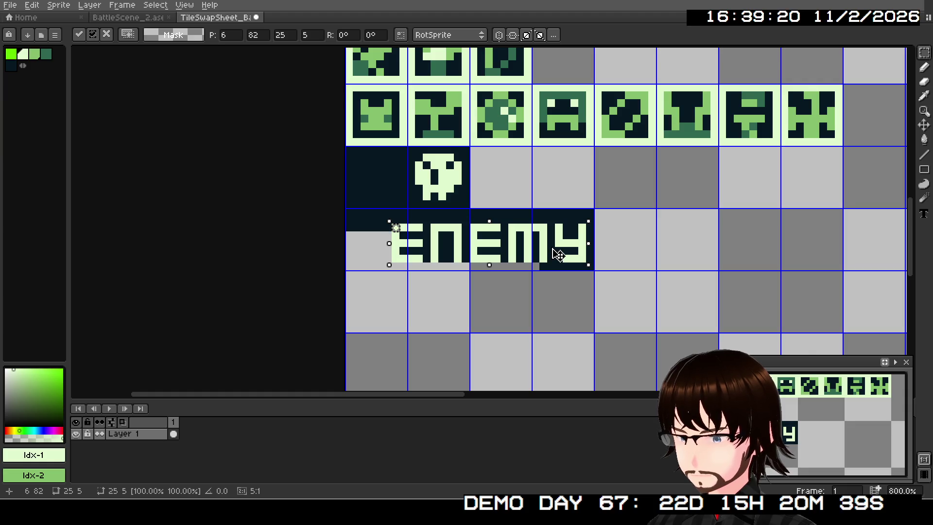
pyautogui.click(618, 250)
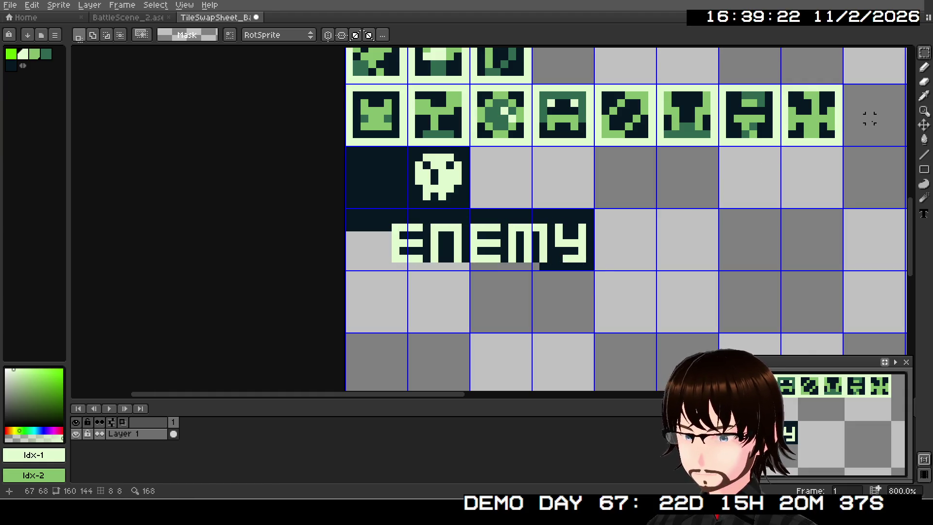
pyautogui.moveTo(924, 53)
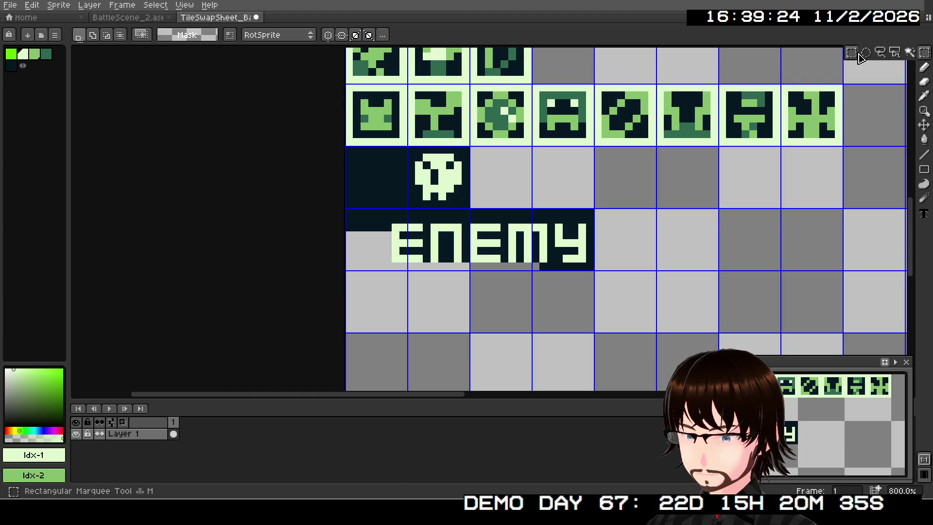
pyautogui.moveTo(348, 211)
pyautogui.mouseDown()
pyautogui.moveTo(395, 246)
pyautogui.moveTo(595, 271)
pyautogui.mouseUp()
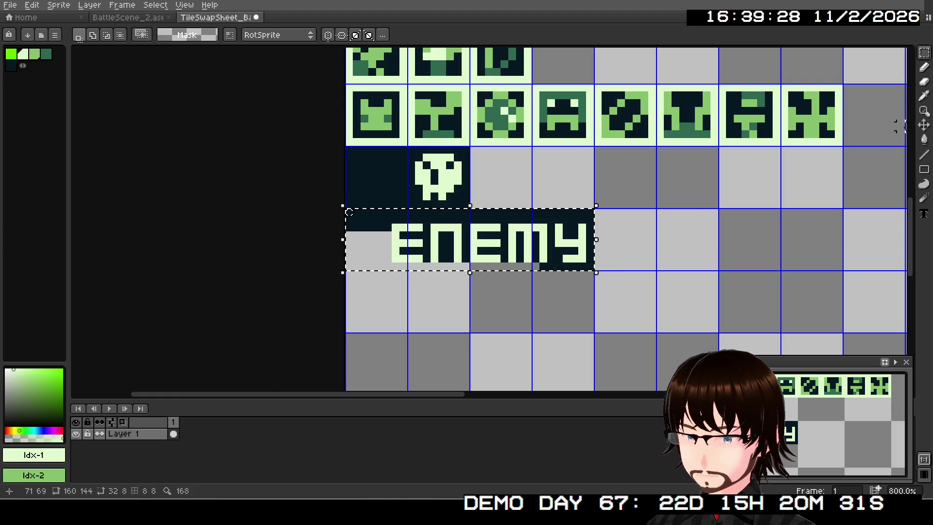
# - Flood-fill the light gap left of ENEMY with the dark Idx-4 colour and deselect
pyautogui.click(923, 141)
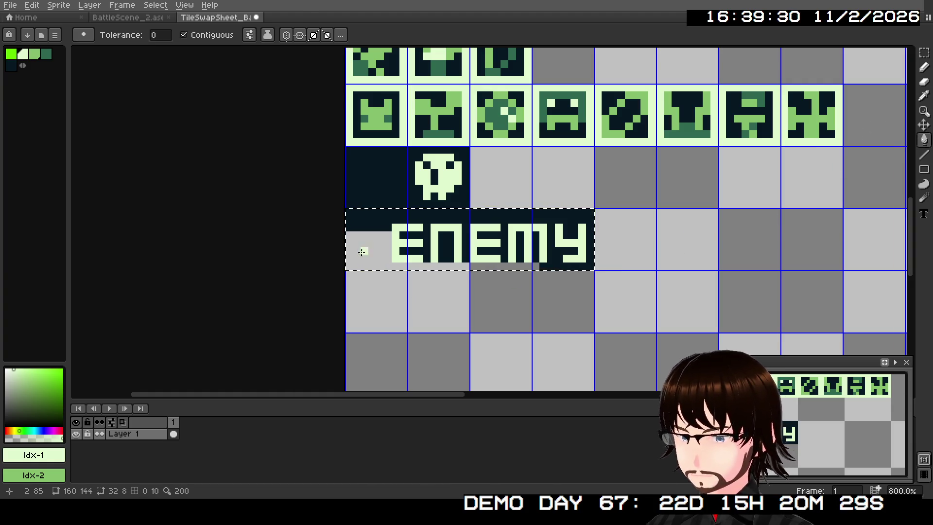
pyautogui.click(13, 70)
pyautogui.click(370, 240)
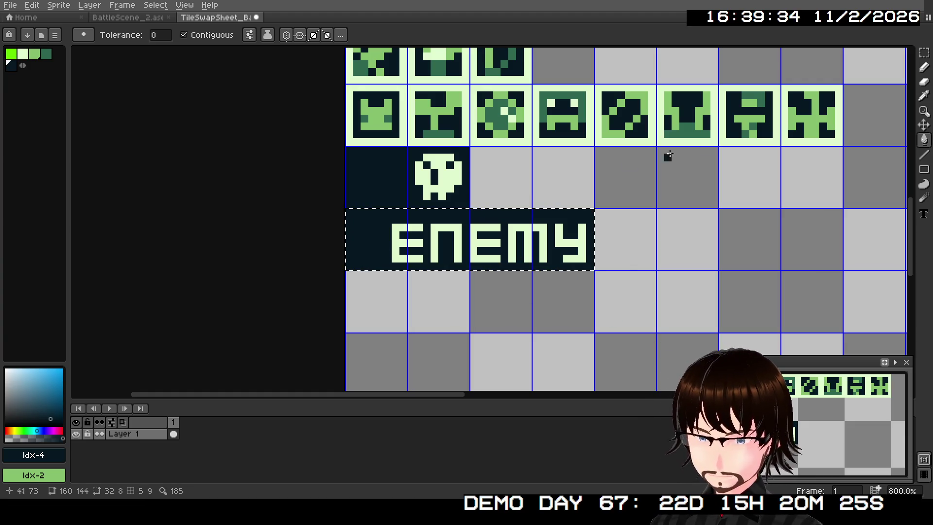
pyautogui.click(924, 53)
pyautogui.click(698, 243)
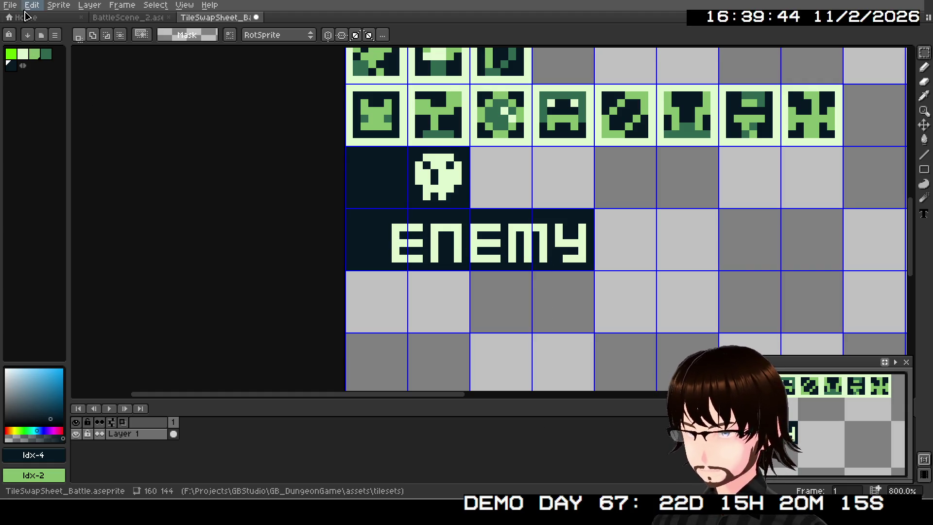
# - Save the tile sheet and export it over TileSwapSheet_Battle.png, confirming the overwrite
pyautogui.click(10, 5)
pyautogui.click(21, 54)
pyautogui.click(10, 6)
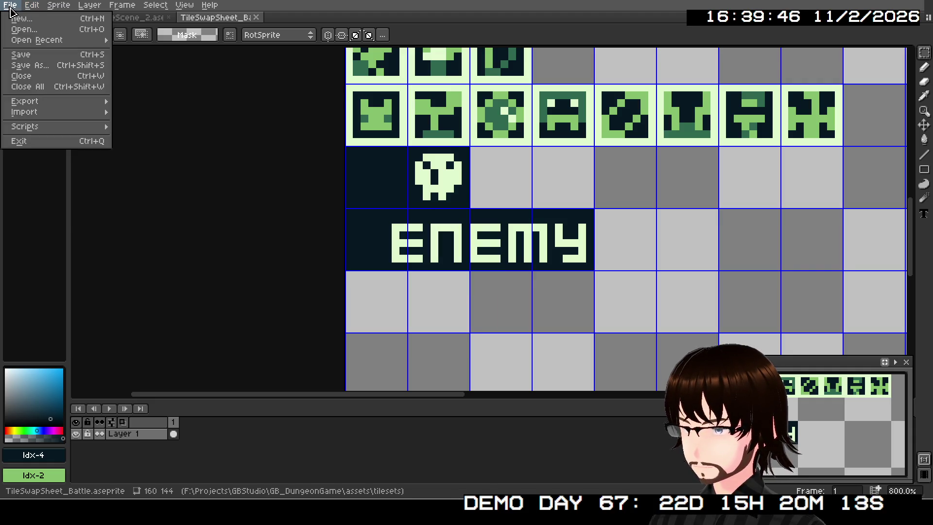
pyautogui.moveTo(73, 101)
pyautogui.click(131, 104)
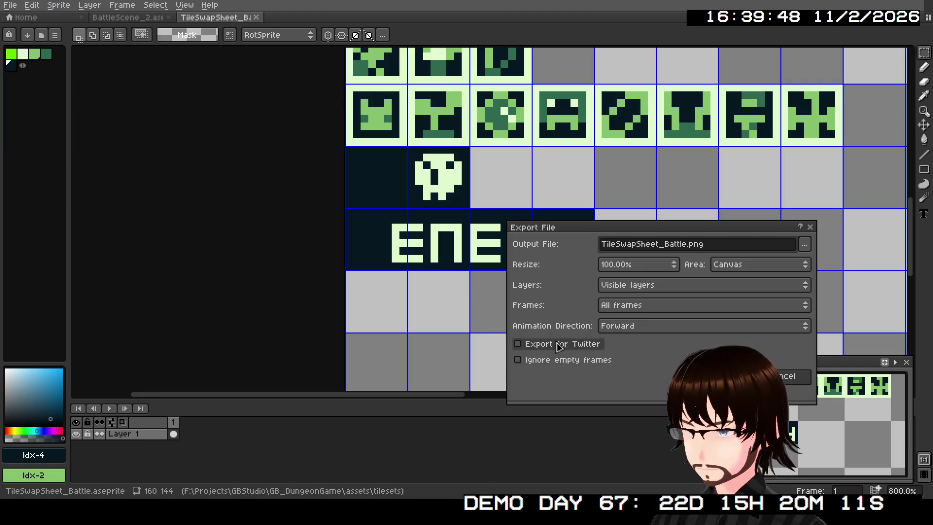
pyautogui.click(804, 245)
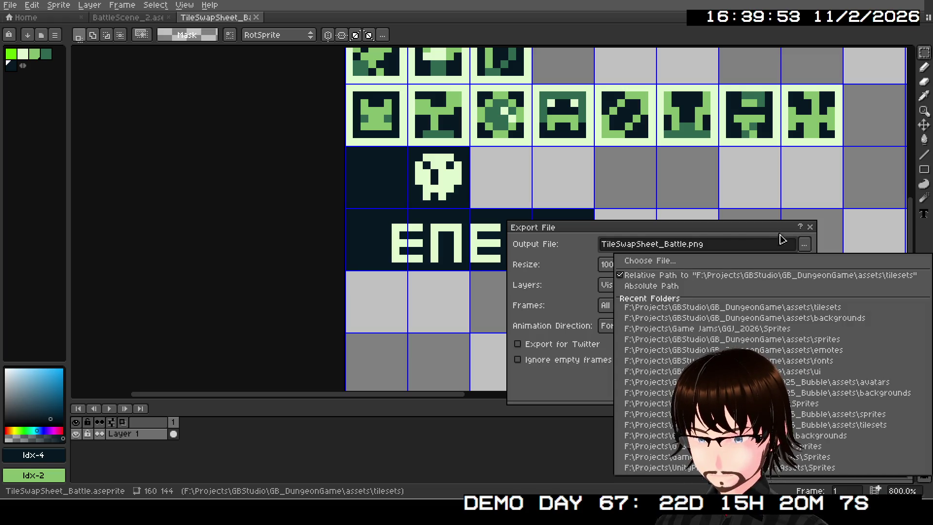
pyautogui.click(763, 232)
pyautogui.press('Return')
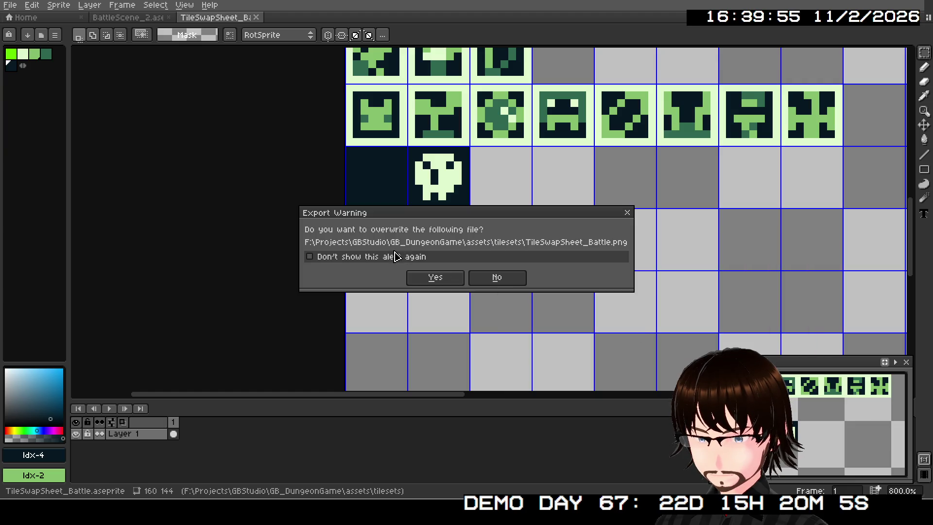
pyautogui.click(422, 278)
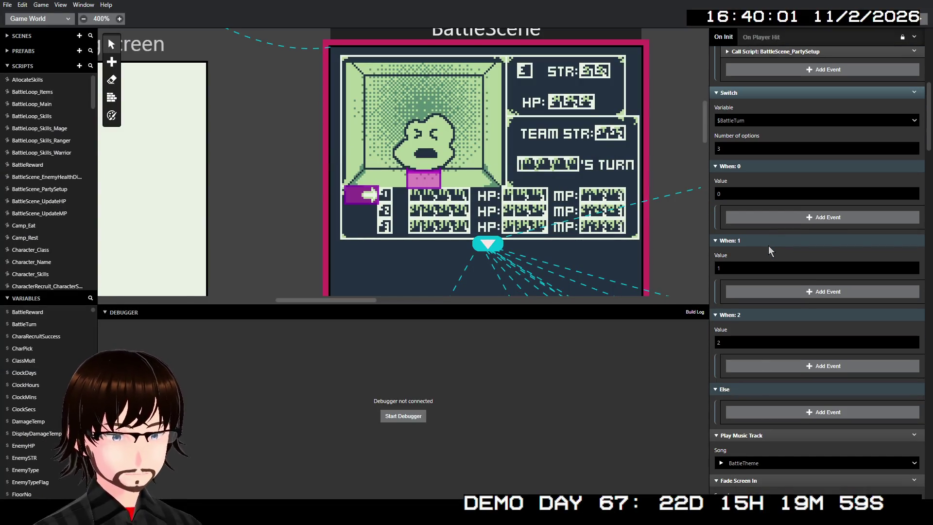
# - Add a new script to the project named BattleScene_UpdateTurn
pyautogui.scroll(-1, 765, 246)
pyautogui.scroll(3, 762, 243)
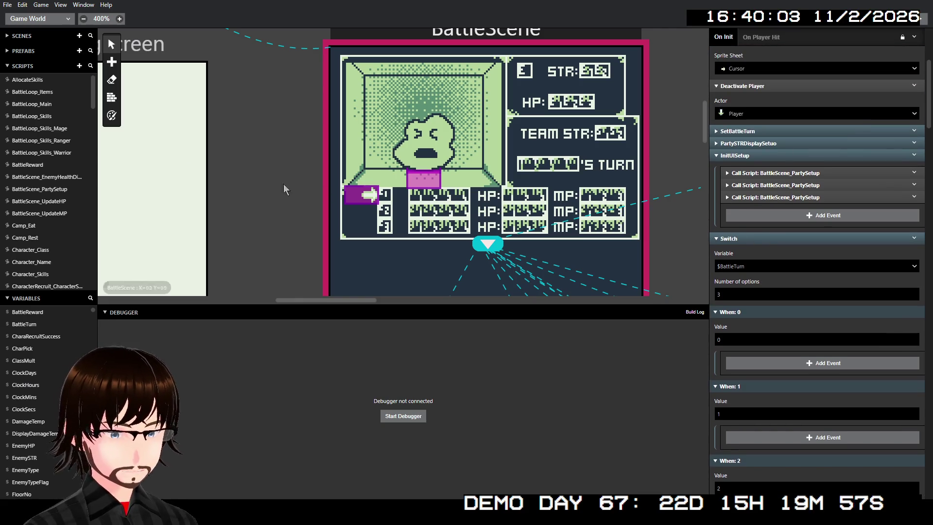
pyautogui.click(80, 65)
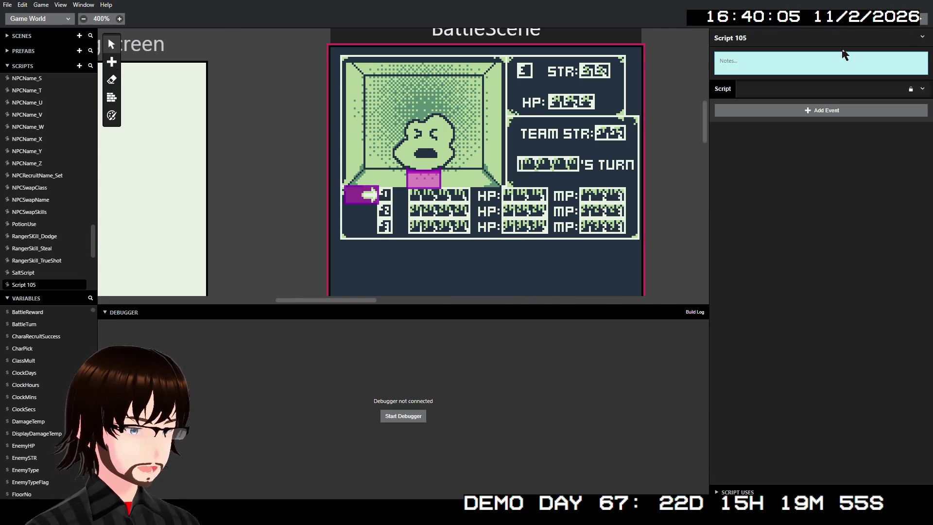
pyautogui.click(818, 37)
pyautogui.write('B')
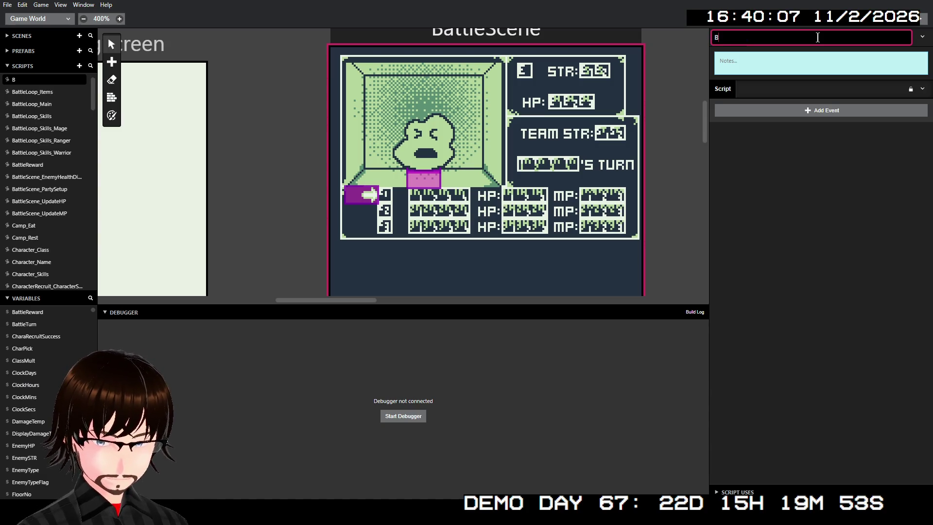
pyautogui.write('attleS')
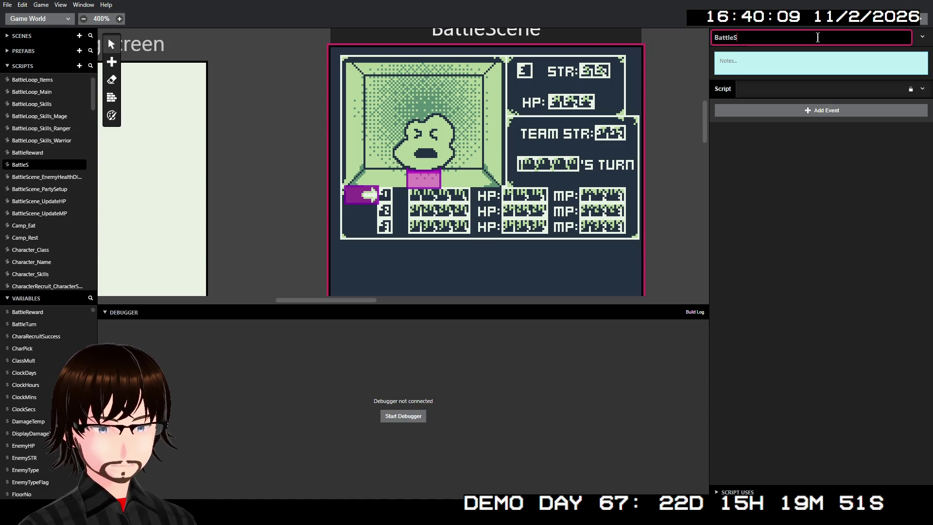
pyautogui.write('cene_')
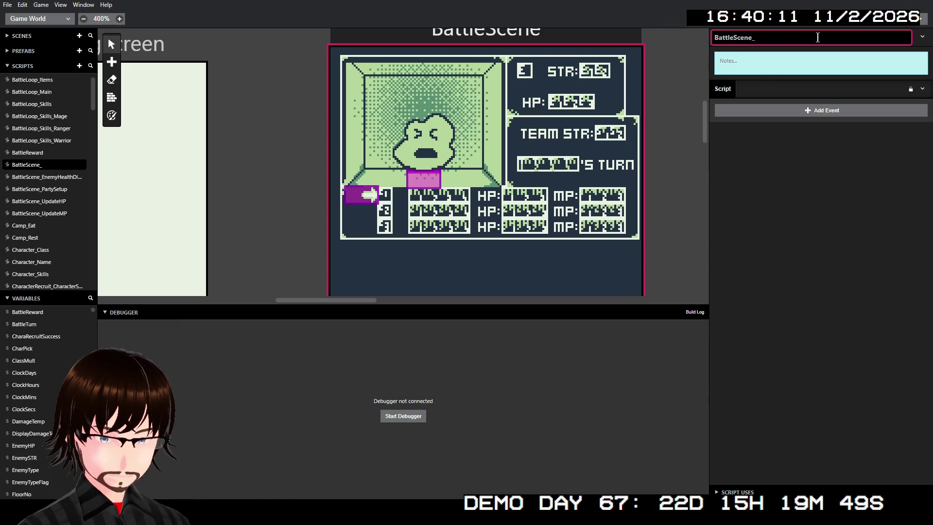
pyautogui.write('UpdateTurn')
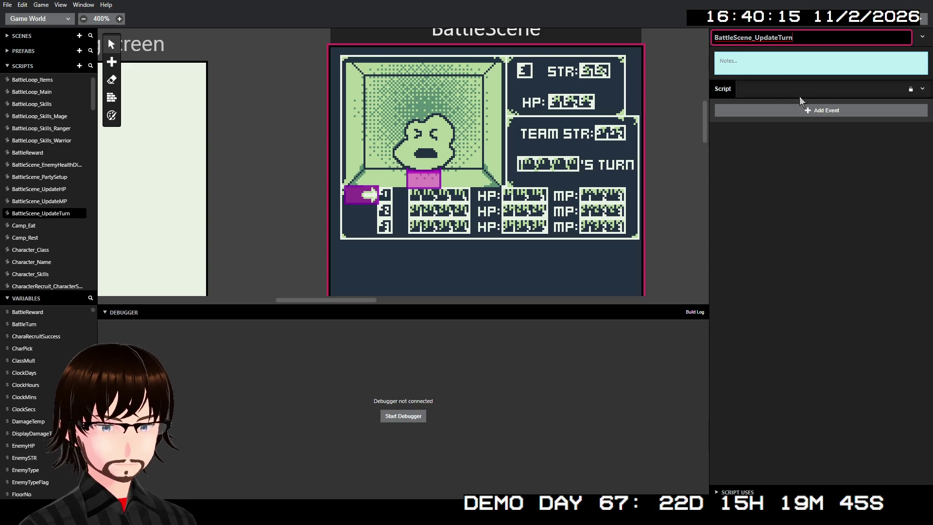
pyautogui.click(774, 136)
pyautogui.click(781, 116)
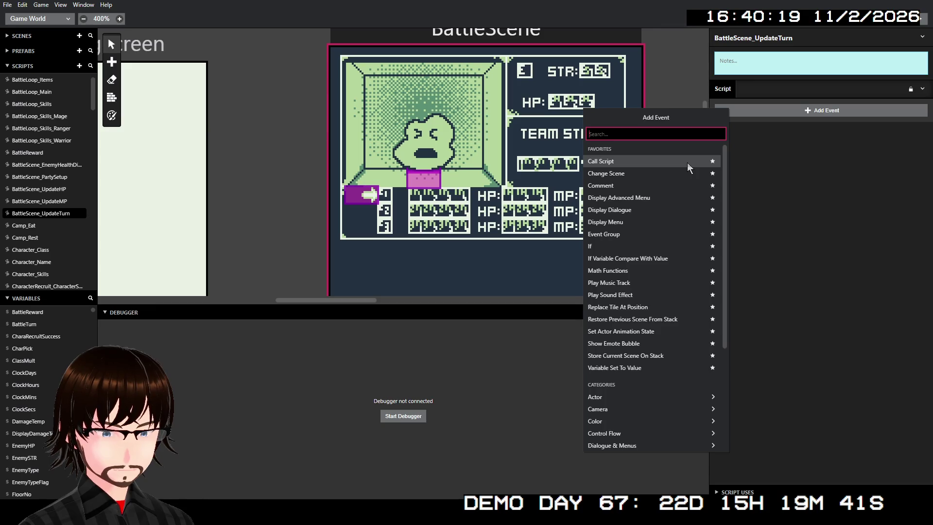
# - Add a Replace Tile At event at (12,7) using the TileSwapSheet_Battle tileset
pyautogui.write('s')
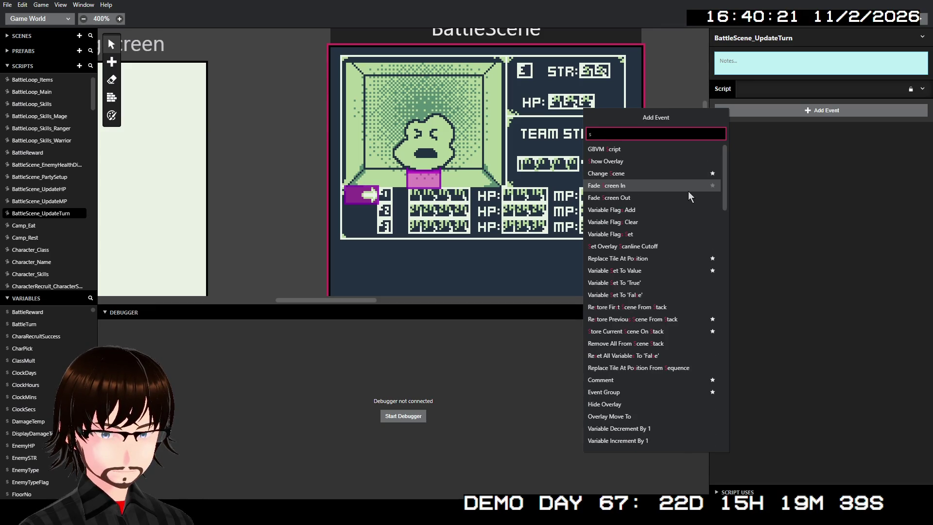
pyautogui.press('BackSpace')
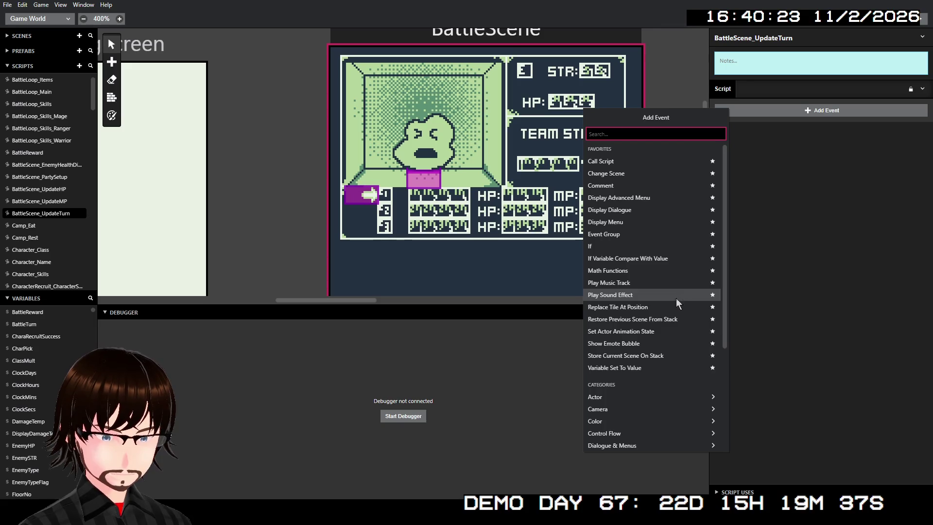
pyautogui.click(676, 307)
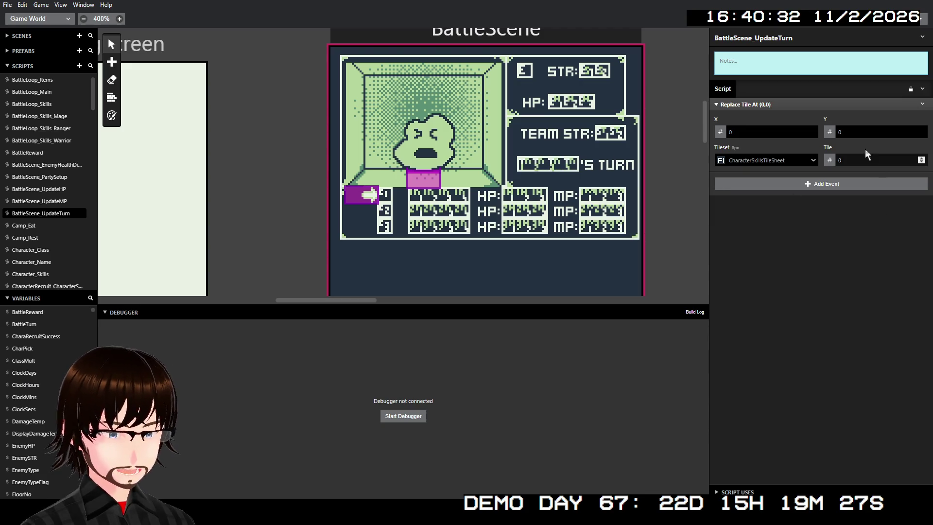
pyautogui.click(780, 136)
pyautogui.write('12')
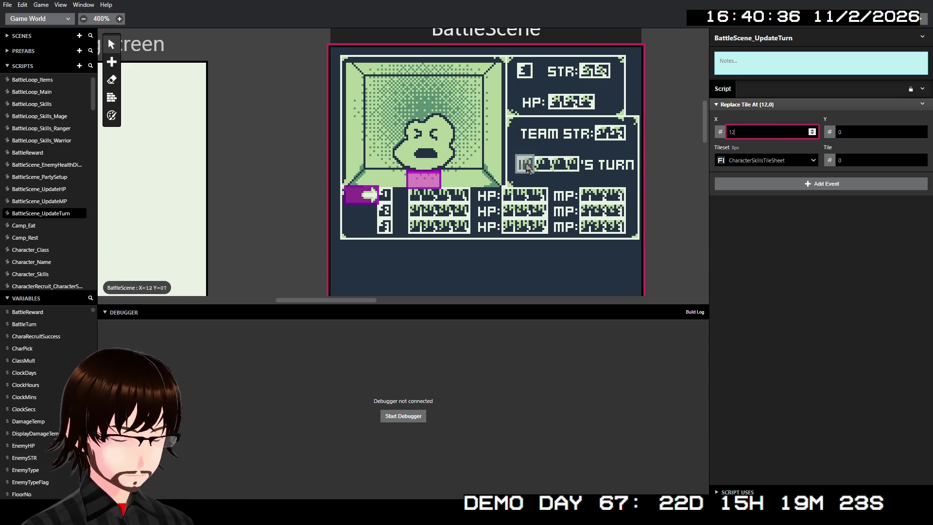
pyautogui.click(889, 136)
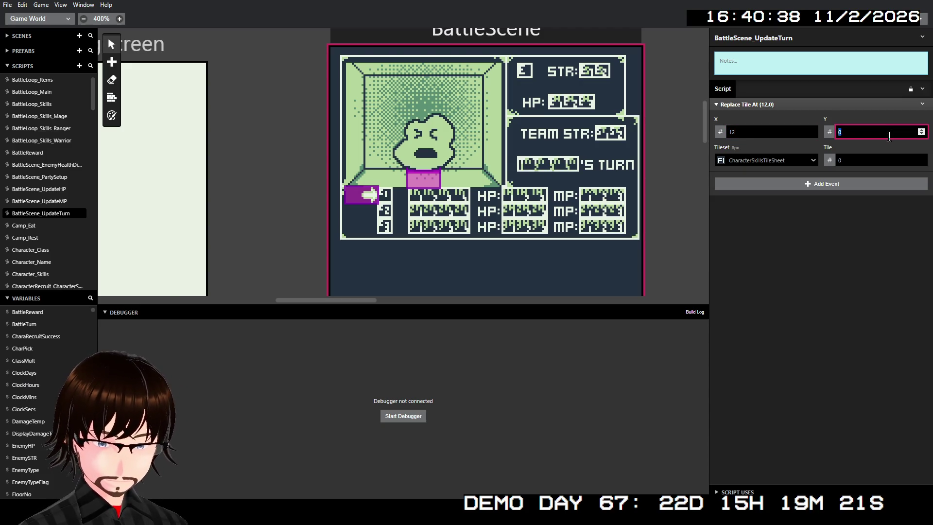
pyautogui.write('7')
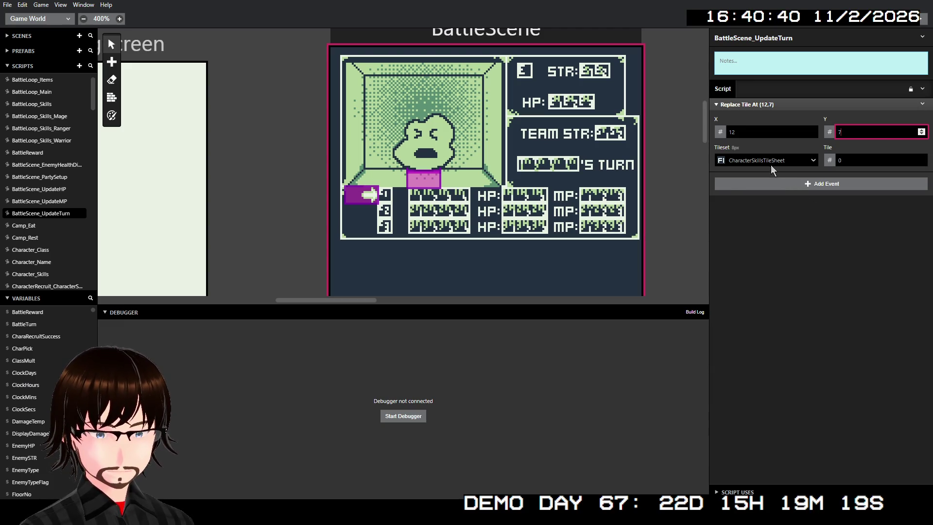
pyautogui.click(772, 164)
pyautogui.click(771, 209)
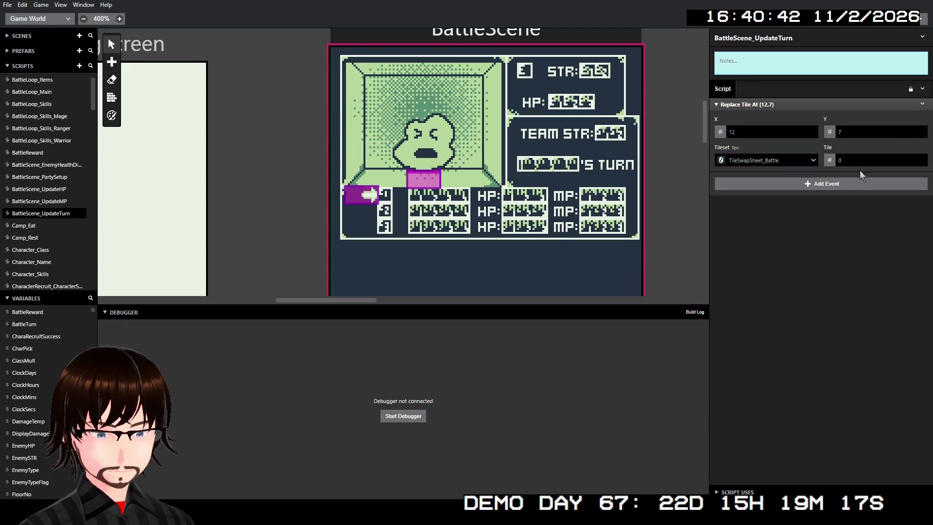
# - Make the (12,7) tile value come from Variable A, then copy the event
pyautogui.click(829, 160)
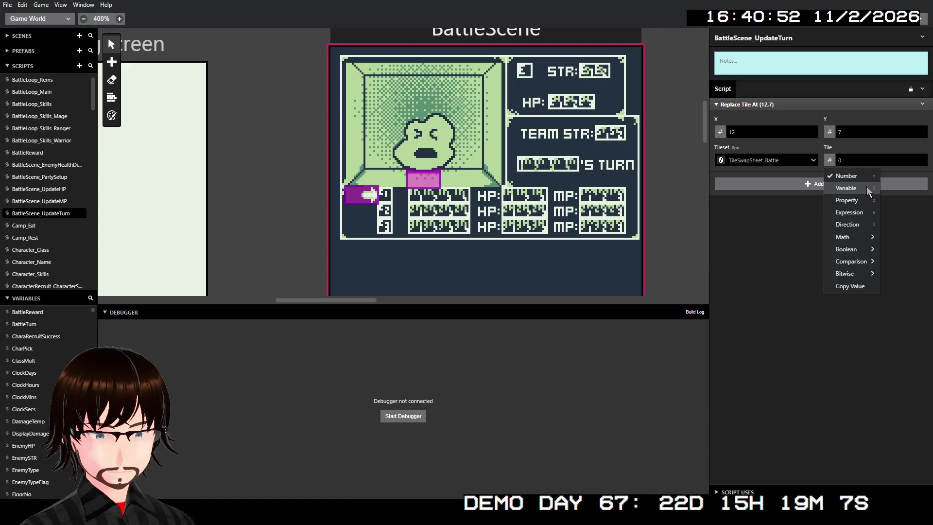
pyautogui.click(866, 188)
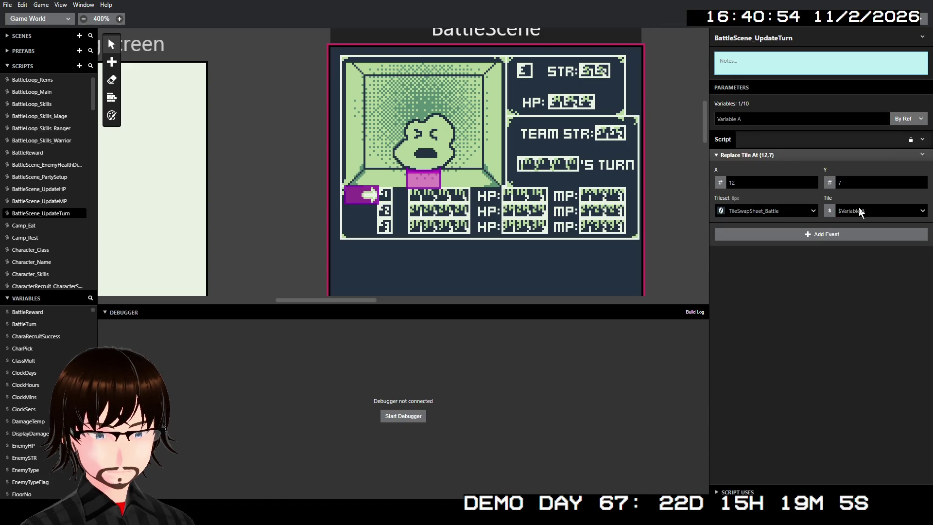
pyautogui.click(923, 160)
pyautogui.click(904, 229)
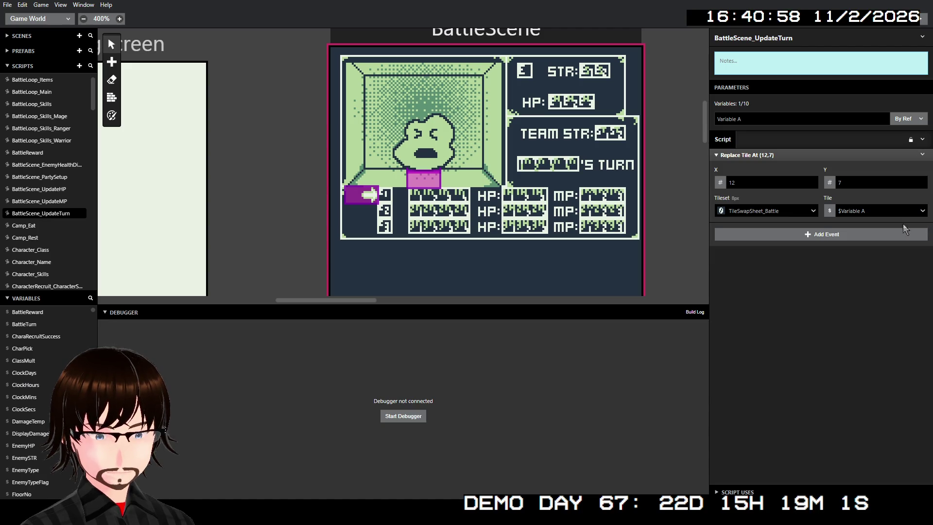
# - Paste three copies of the tile replacement event below the original
pyautogui.click(923, 157)
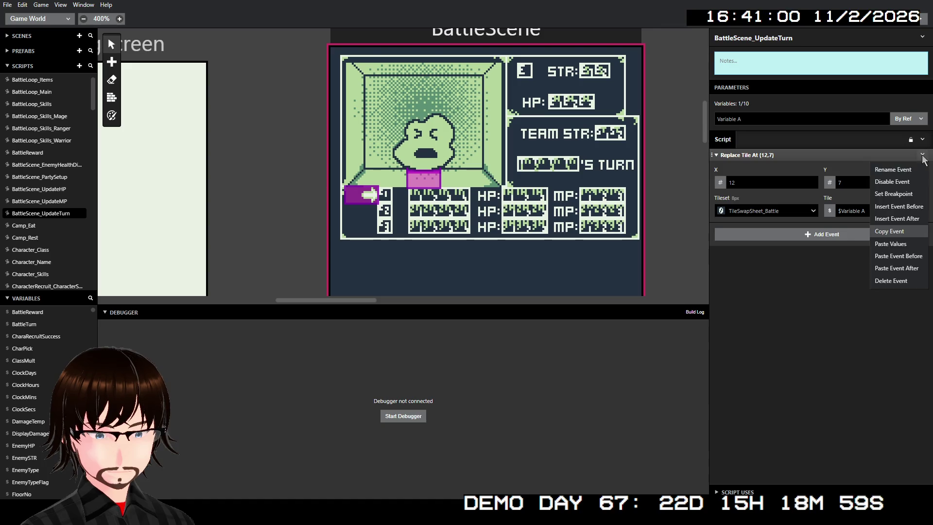
pyautogui.click(908, 263)
pyautogui.click(922, 228)
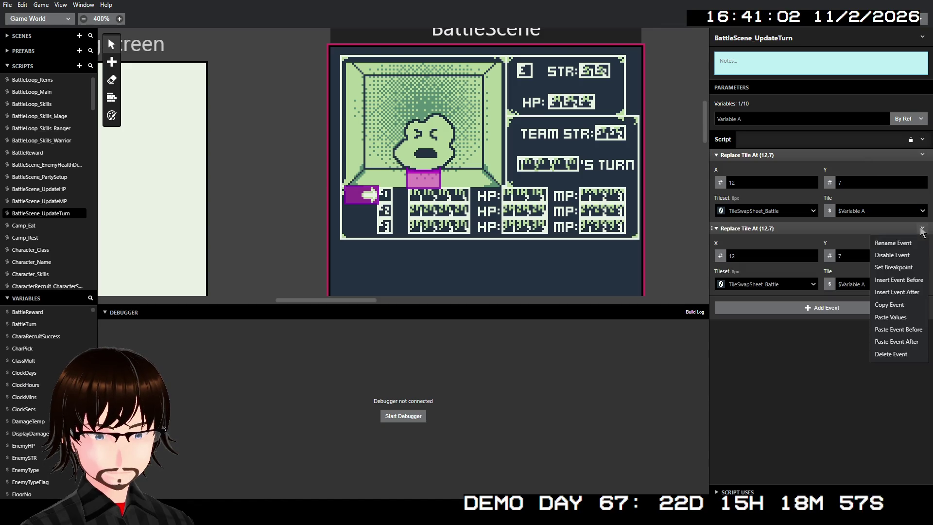
pyautogui.click(909, 335)
pyautogui.click(922, 302)
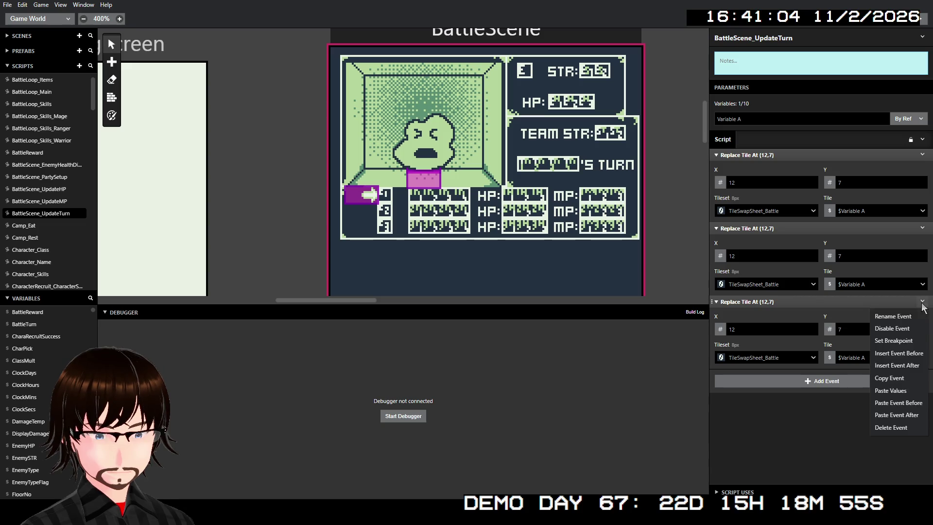
pyautogui.click(910, 413)
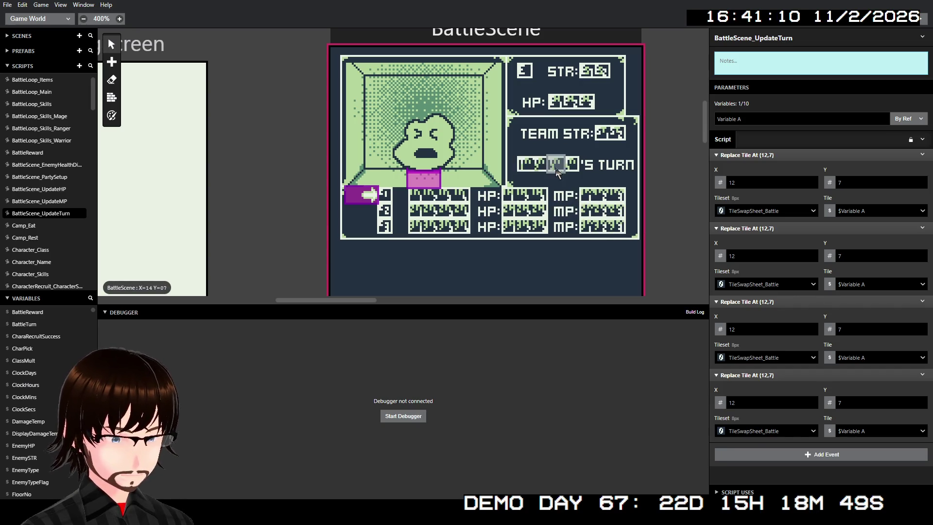
# - Set the three copies' X coordinates to 13, 14 and 15
pyautogui.click(747, 256)
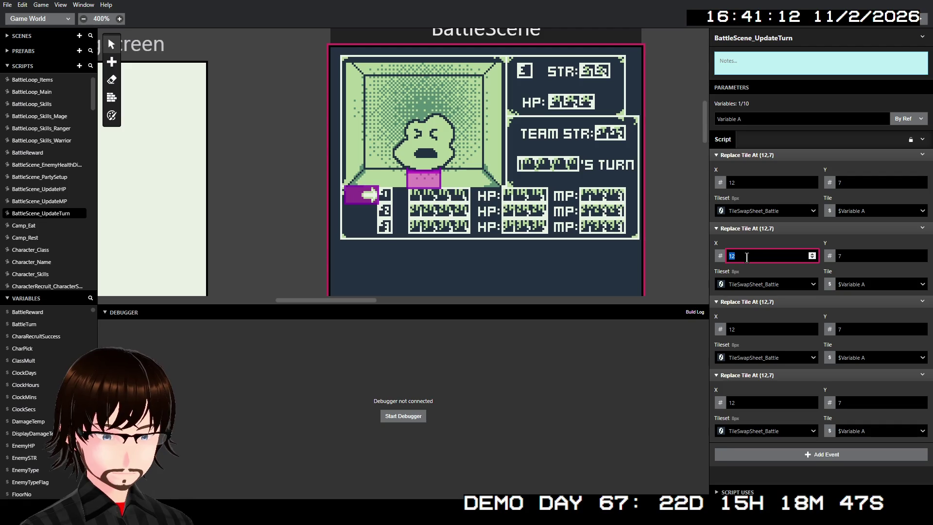
pyautogui.write('13')
pyautogui.click(746, 330)
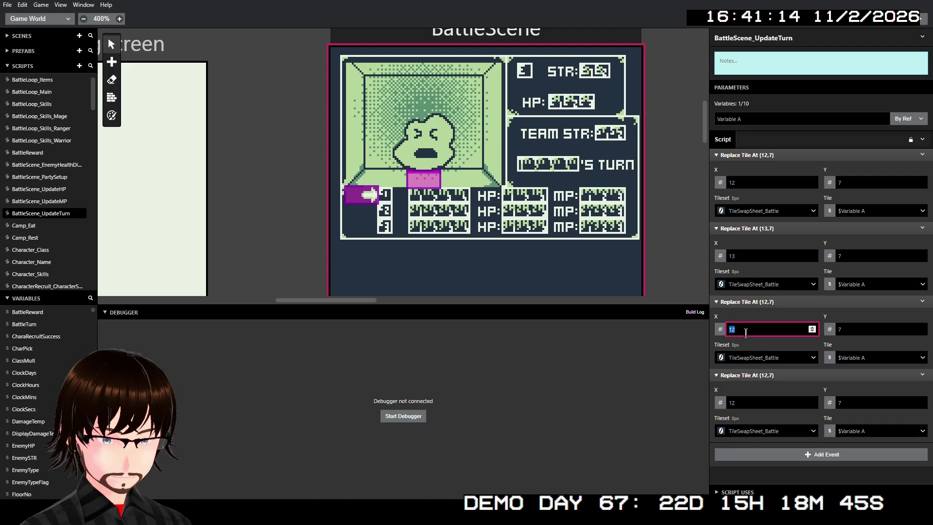
pyautogui.write('1')
pyautogui.click(743, 402)
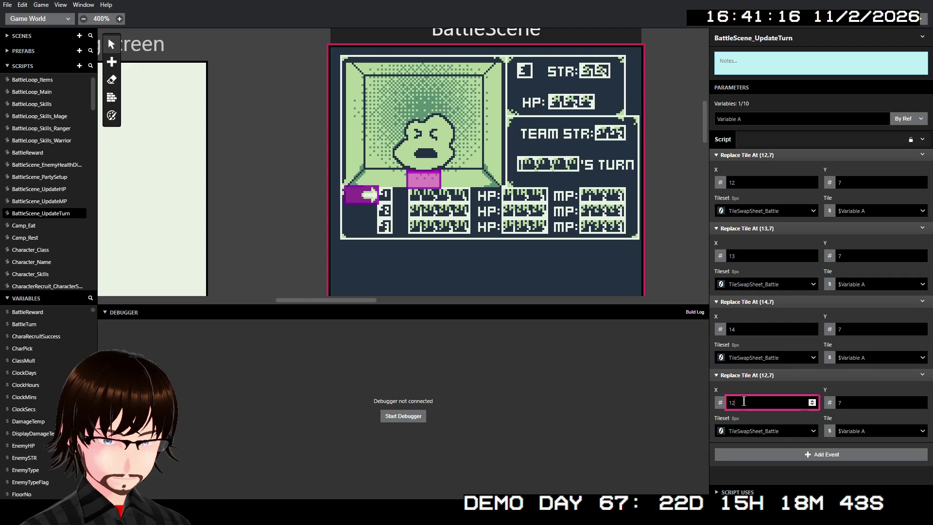
pyautogui.write('5')
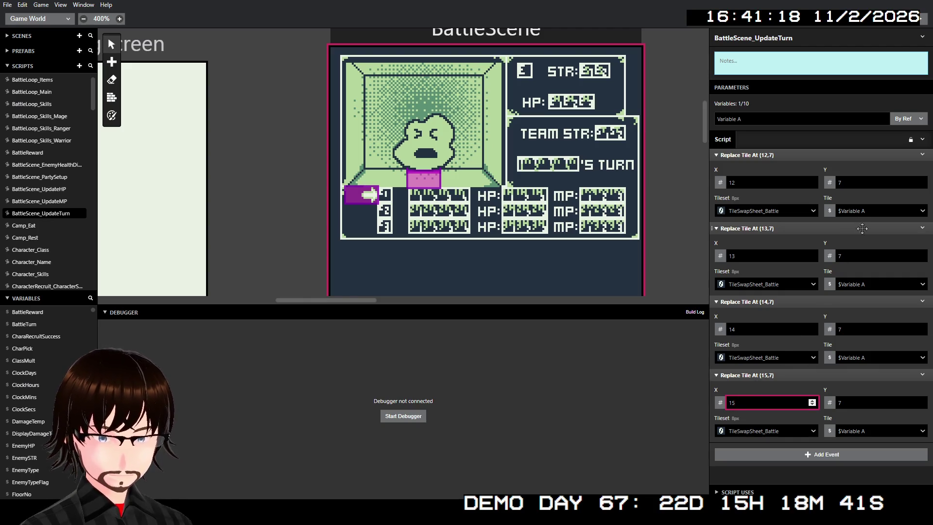
# - Make the (13,7), (14,7) and (15,7) tiles use Variables B, C and D
pyautogui.click(860, 284)
pyautogui.click(862, 331)
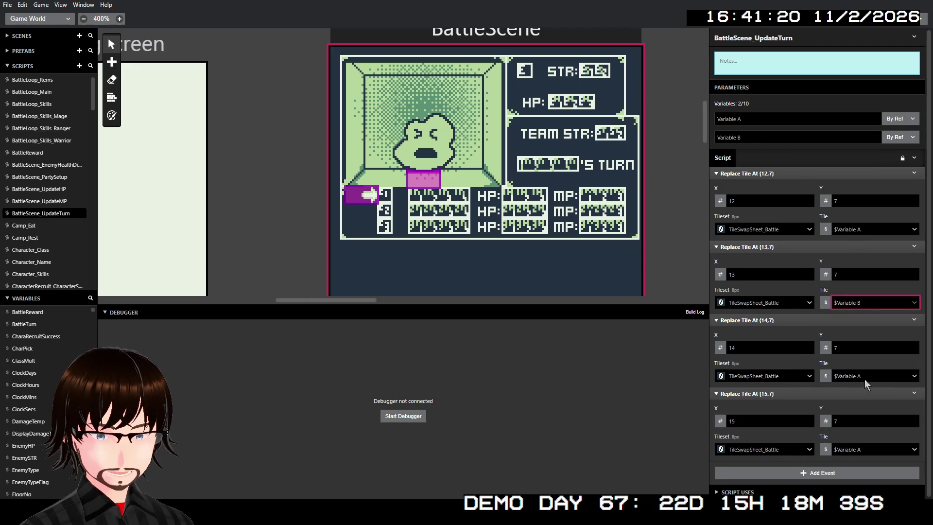
pyautogui.click(864, 376)
pyautogui.click(847, 436)
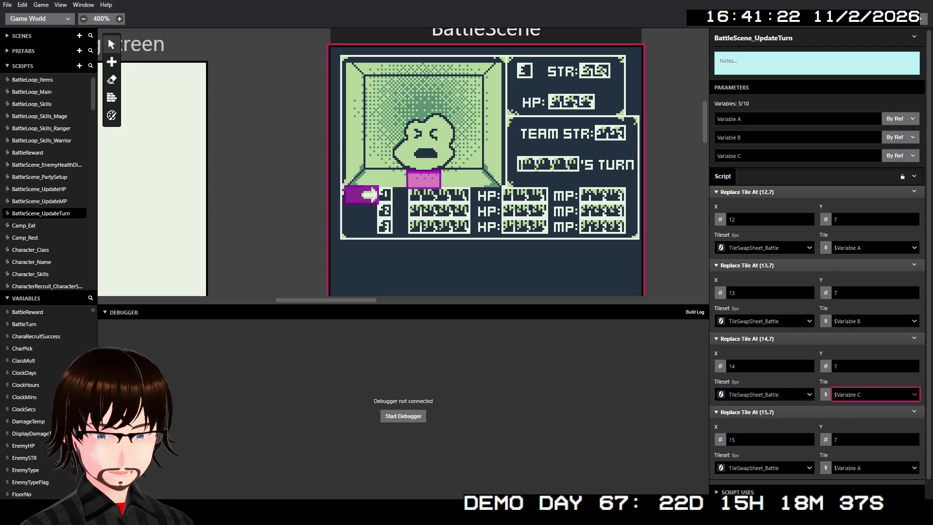
pyautogui.click(870, 469)
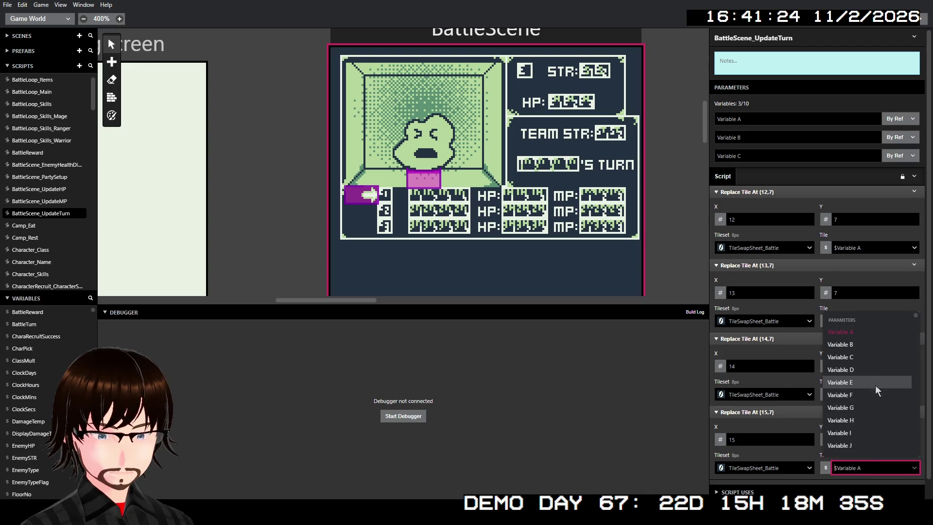
pyautogui.click(875, 371)
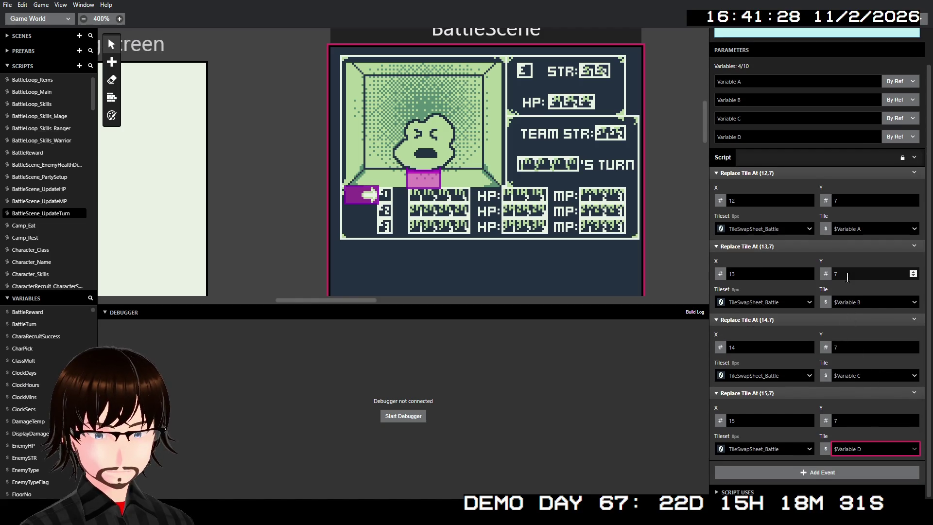
# - Switch parameters Variable A through D from By Ref to By Value
pyautogui.click(900, 86)
pyautogui.click(900, 98)
pyautogui.click(900, 99)
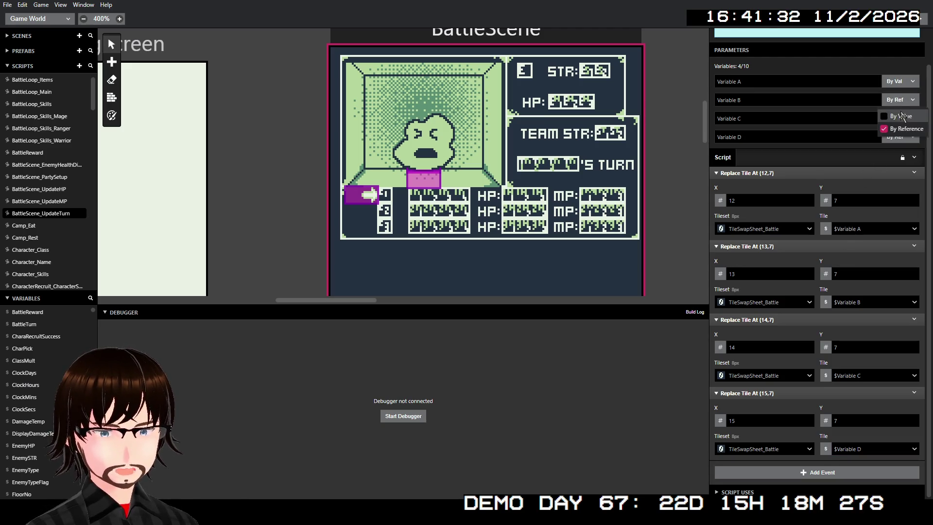
pyautogui.click(901, 116)
pyautogui.click(902, 119)
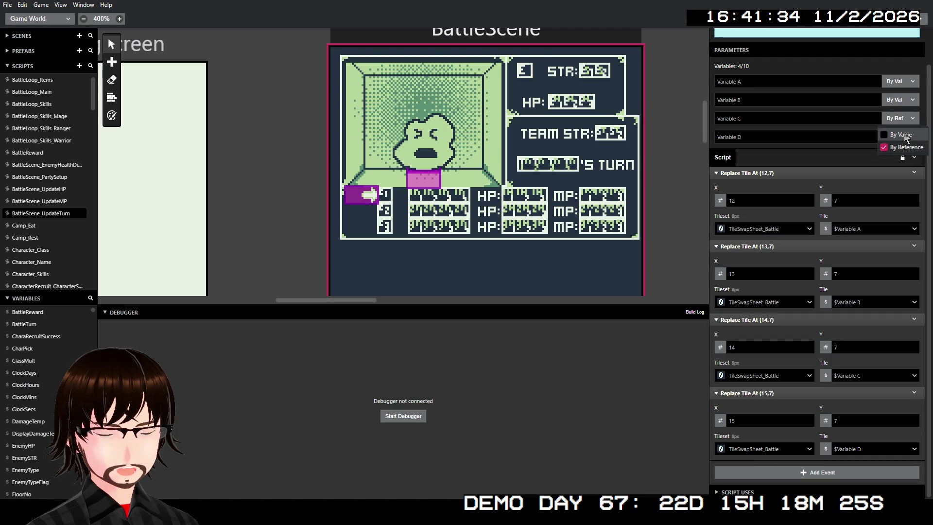
pyautogui.click(904, 135)
pyautogui.click(899, 137)
pyautogui.click(901, 154)
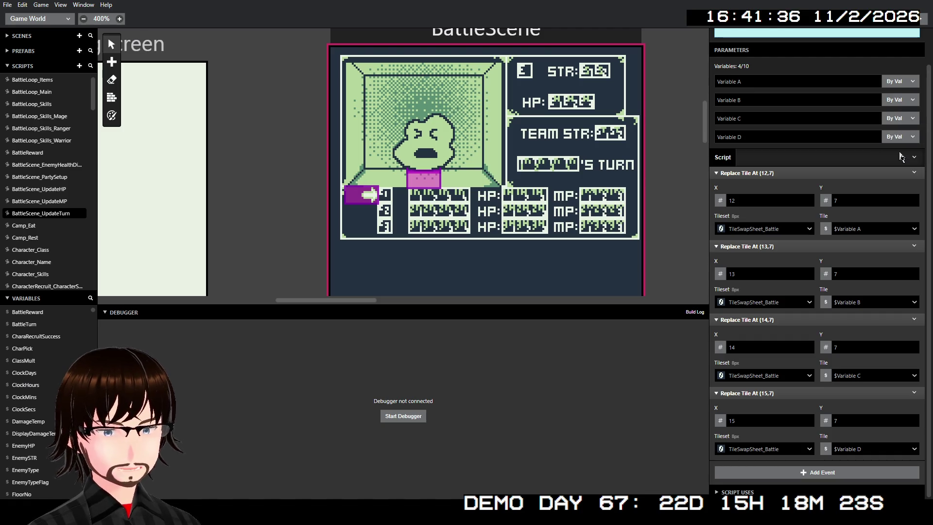
# - Rename the four parameters to Name1, Name2, Name3 and Name4
pyautogui.click(764, 86)
pyautogui.doubleClick(764, 86)
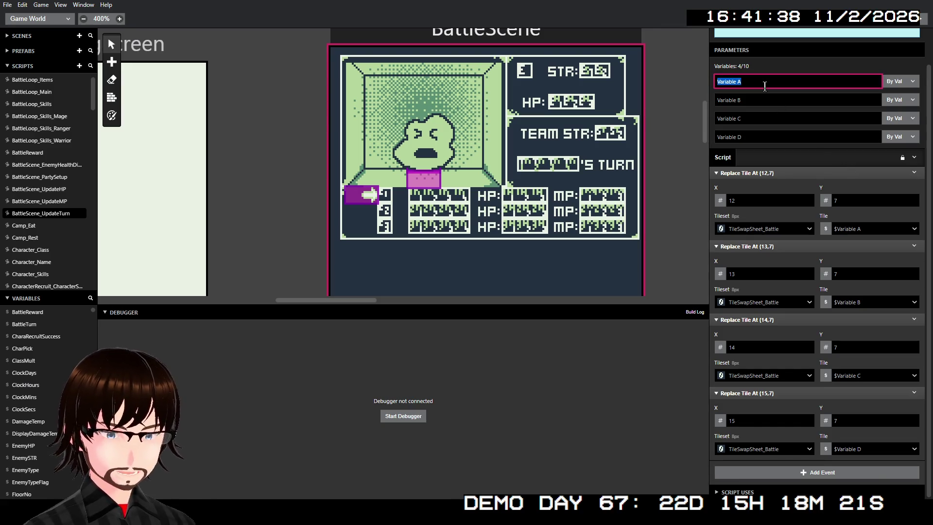
pyautogui.write('Name1')
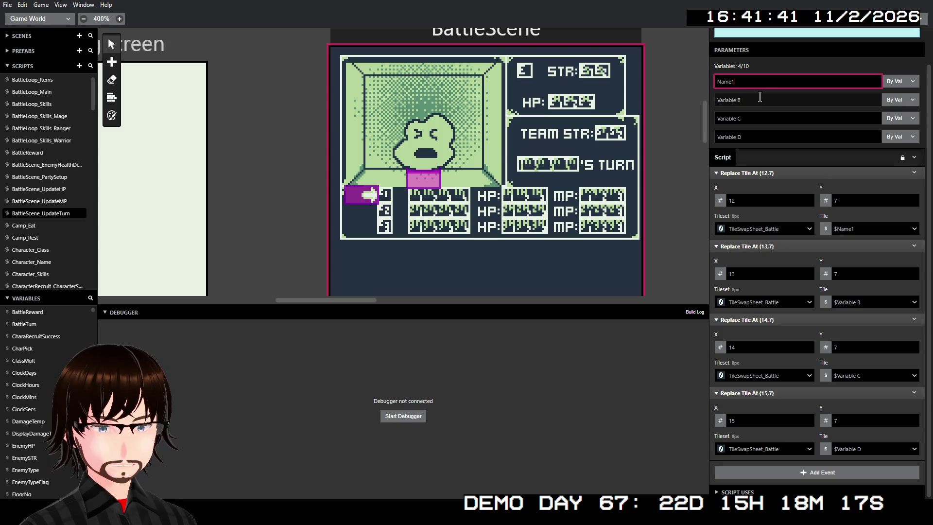
pyautogui.doubleClick(760, 97)
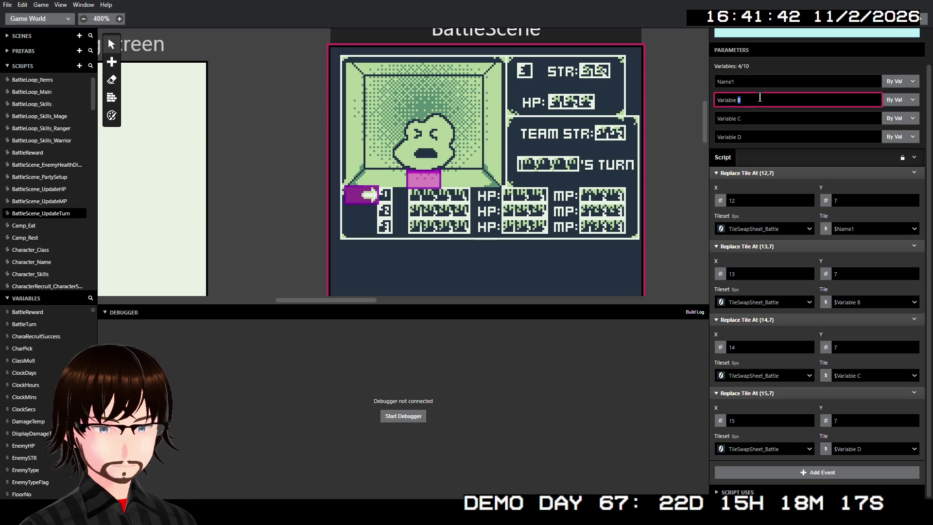
pyautogui.write('Name2')
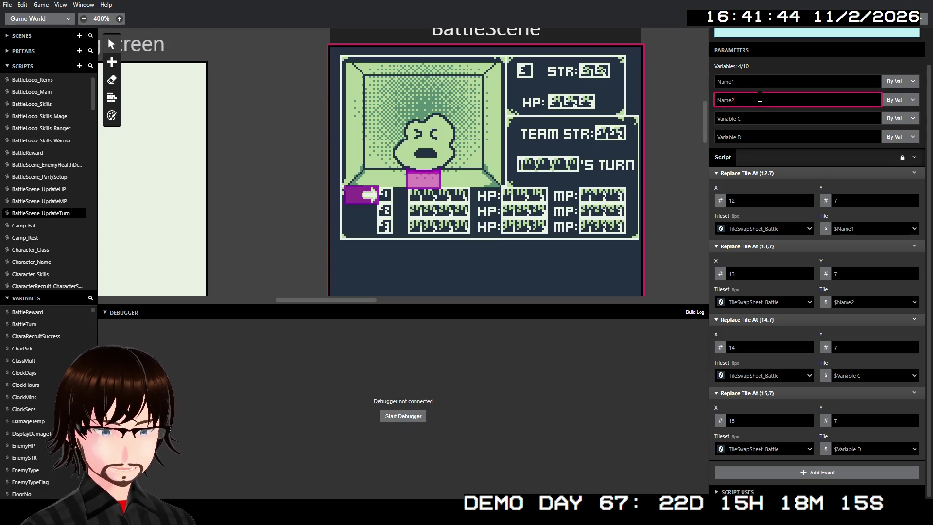
pyautogui.doubleClick(761, 121)
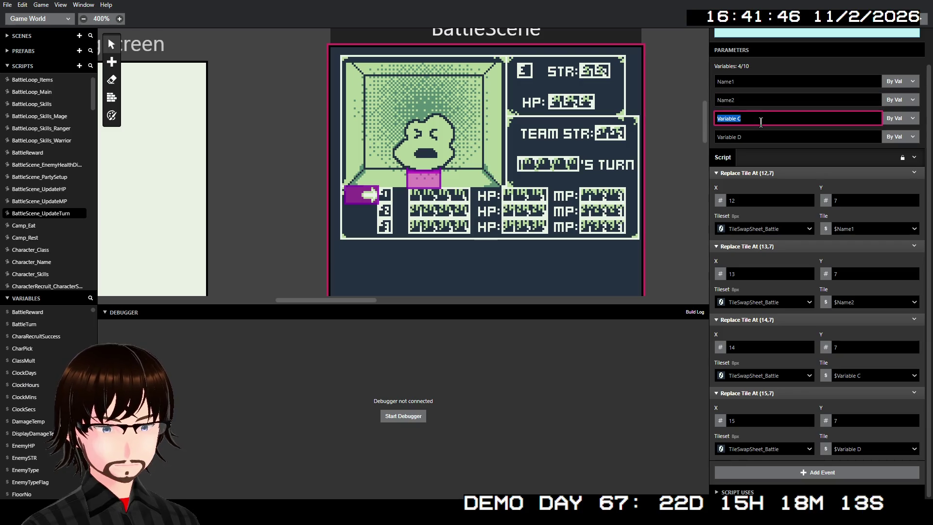
pyautogui.write('Name3')
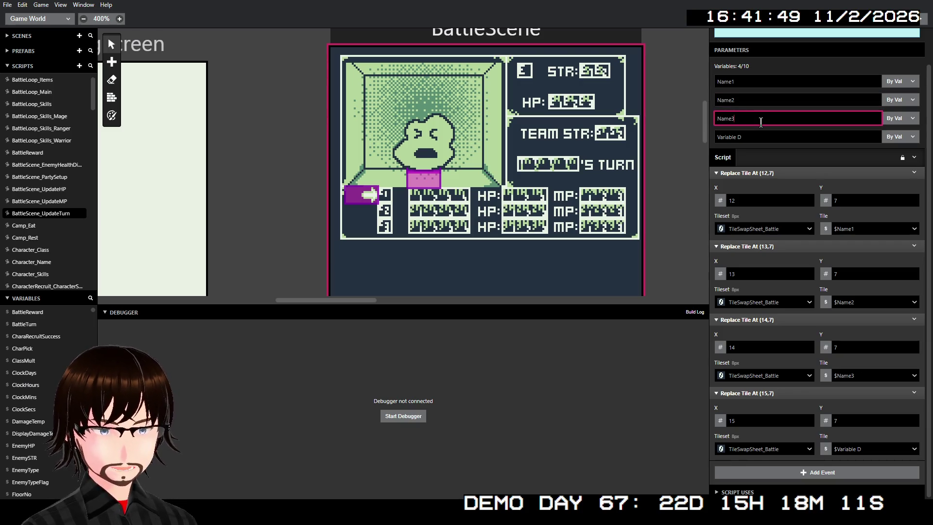
pyautogui.doubleClick(760, 137)
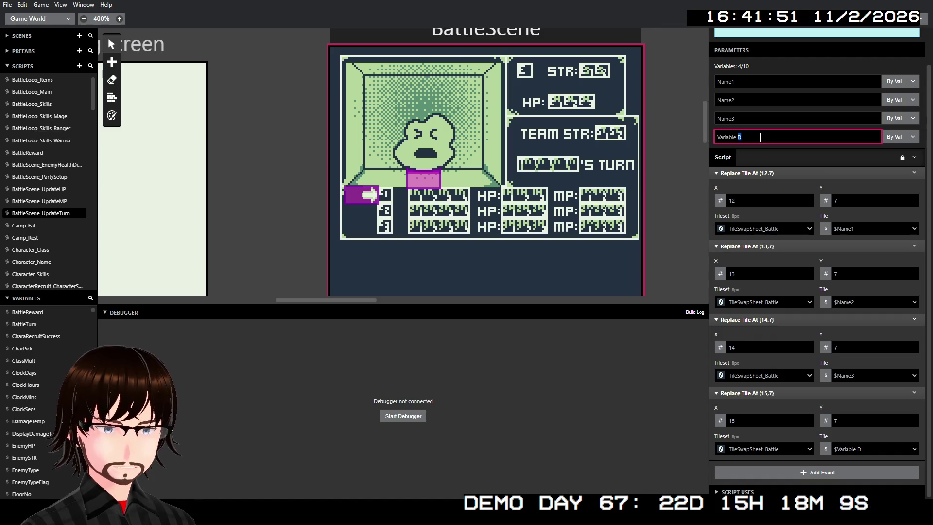
pyautogui.write('Name4')
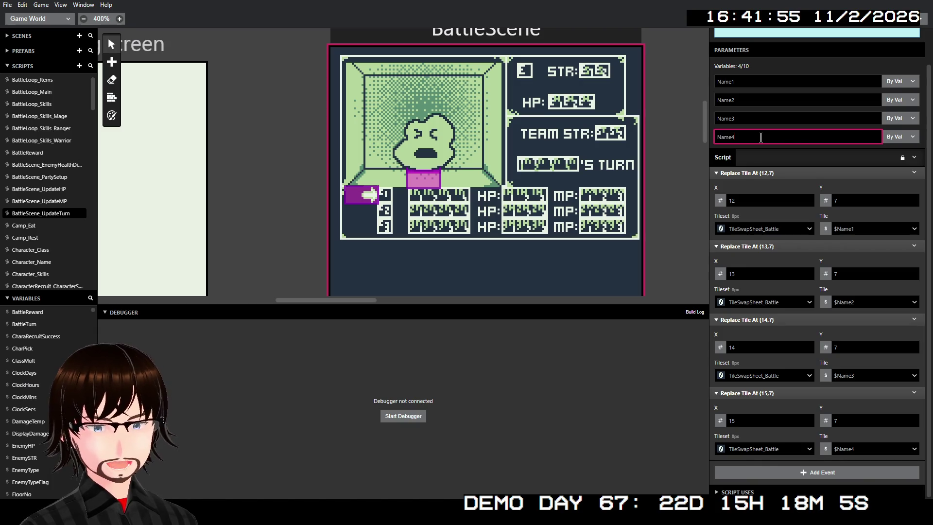
pyautogui.click(816, 173)
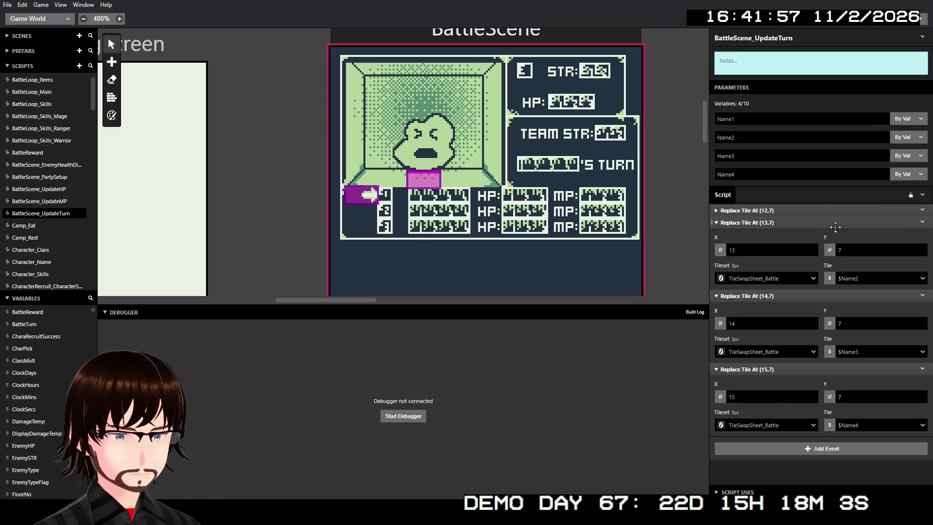
# - Collapse the (13,7)–(15,7) tile events and show BattleScene's On Init events
pyautogui.click(830, 223)
pyautogui.click(829, 235)
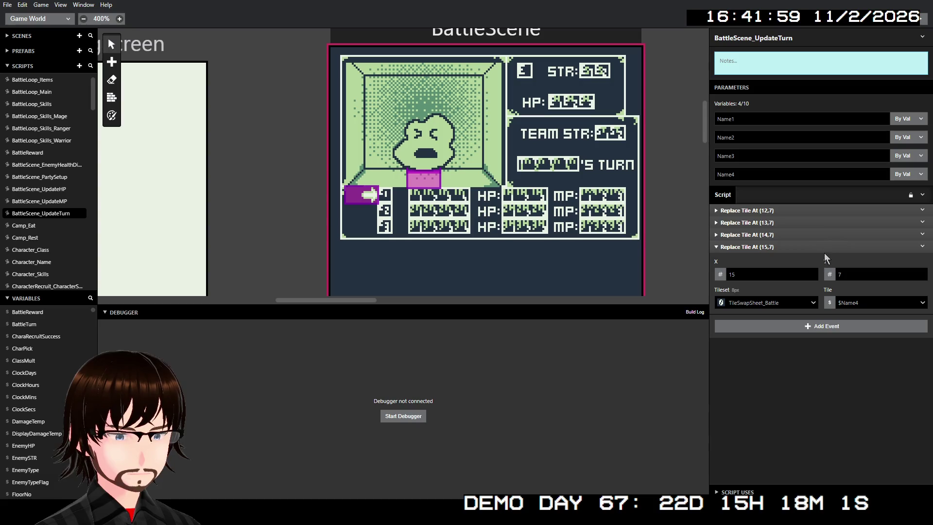
pyautogui.click(827, 248)
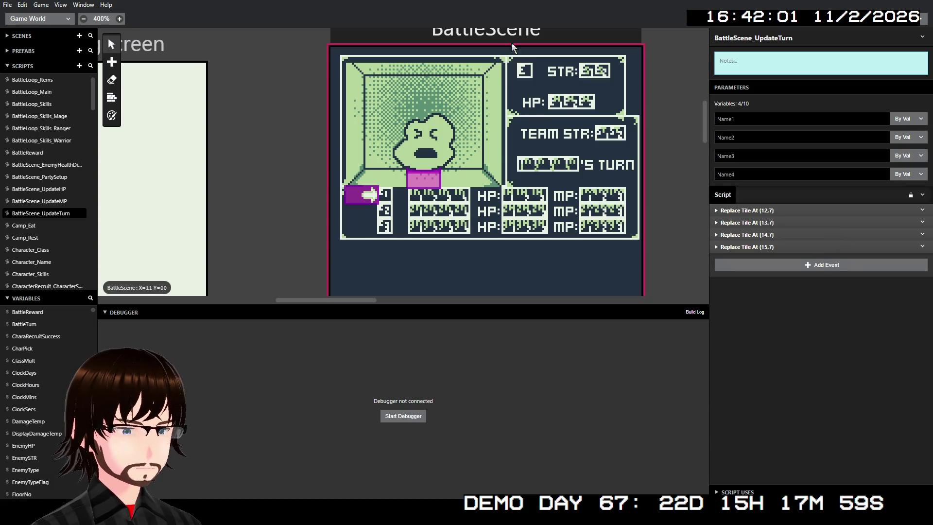
pyautogui.click(511, 34)
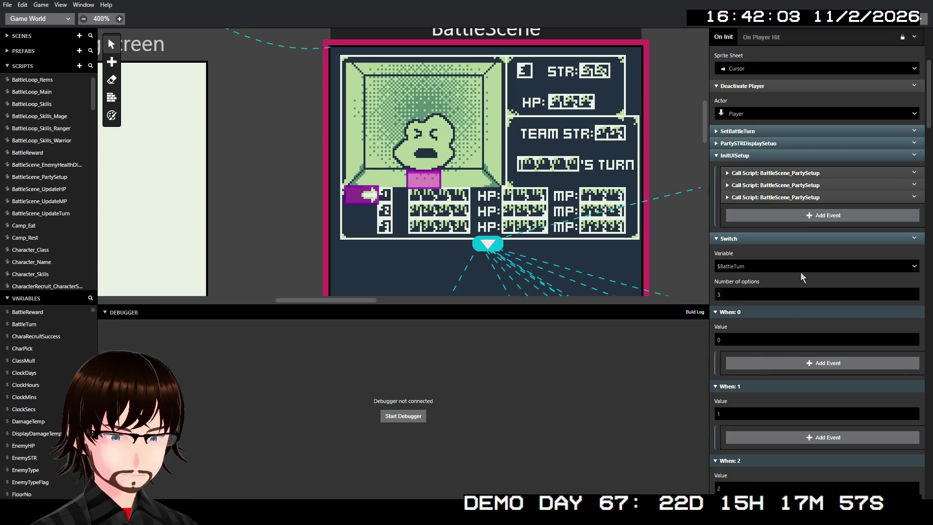
pyautogui.scroll(4, 800, 262)
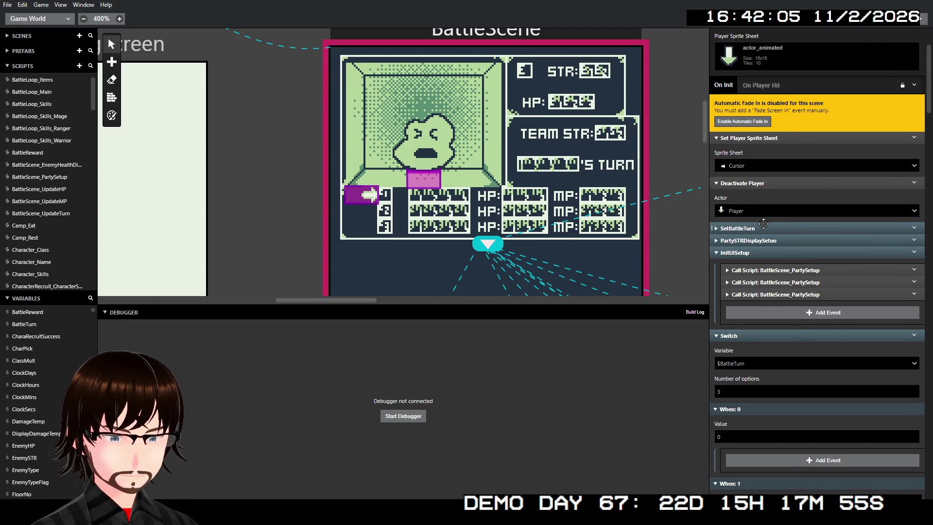
# - Review the SetBattleTurn group and its If $BattleTurn >= 3 event
pyautogui.click(763, 227)
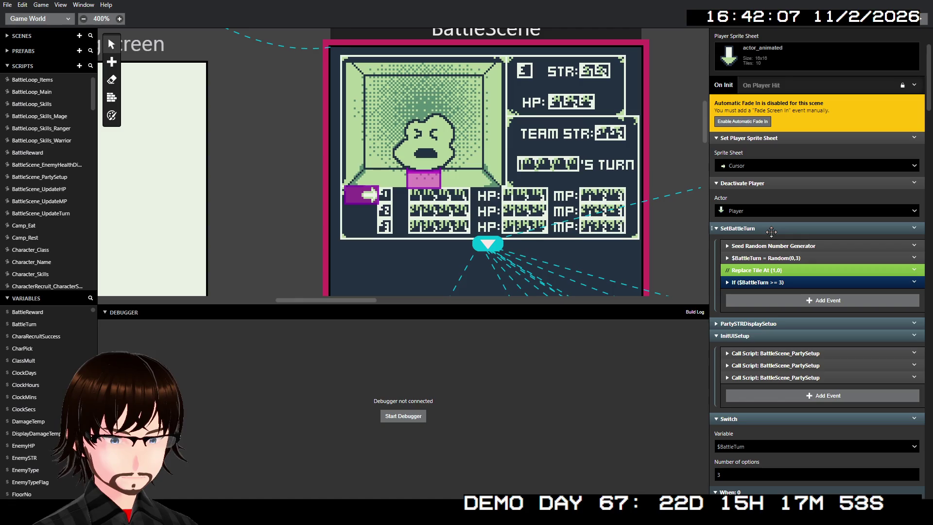
pyautogui.click(777, 281)
pyautogui.scroll(-1, 809, 333)
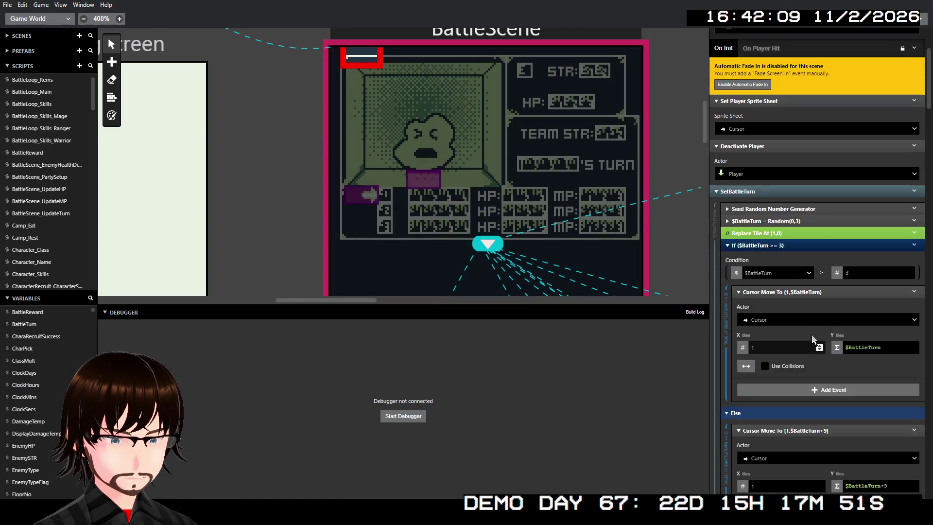
pyautogui.scroll(-4, 811, 335)
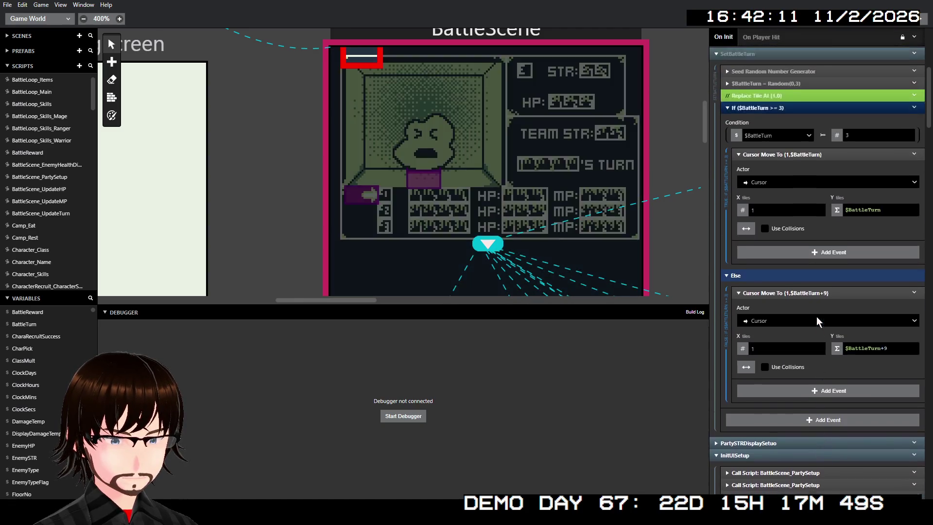
pyautogui.scroll(1, 817, 320)
pyautogui.click(788, 137)
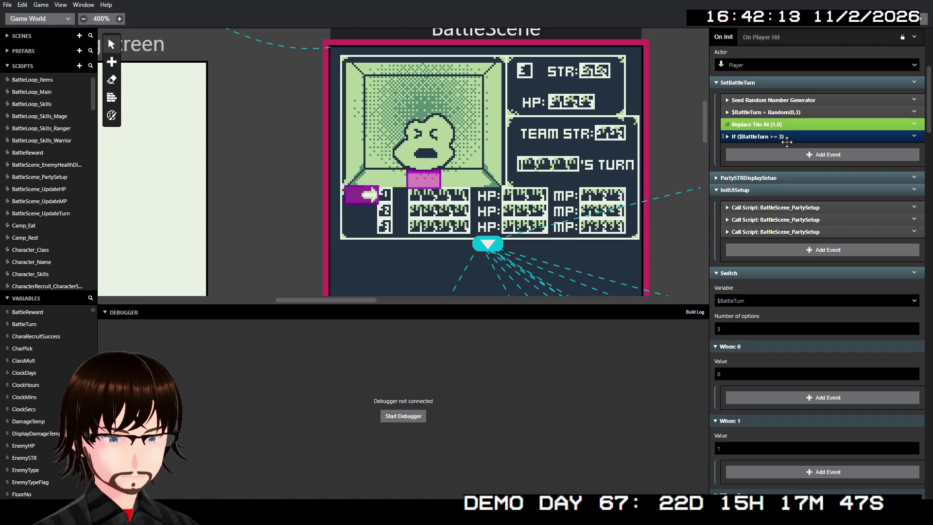
pyautogui.click(796, 84)
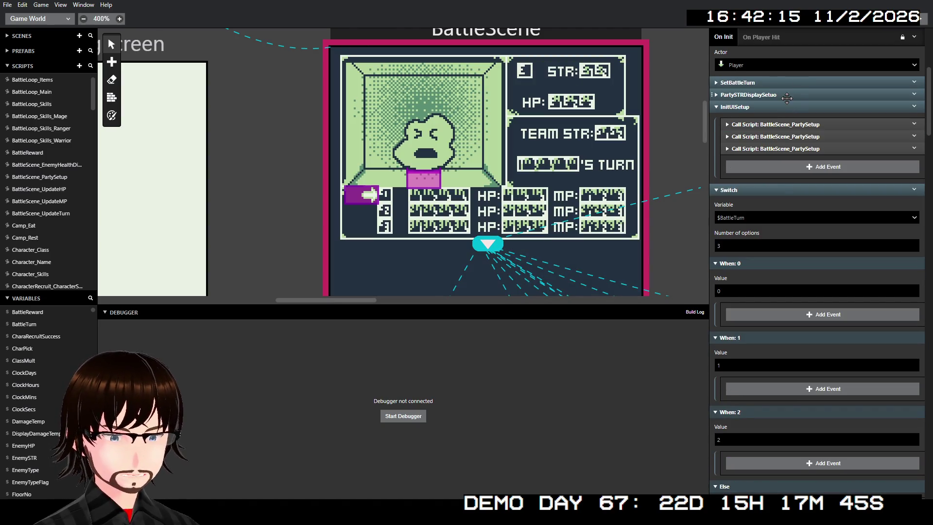
# - Inspect the PartySTRDisplaySetuo group and the first BattleScene_PartySetup call's parameters
pyautogui.click(787, 95)
pyautogui.click(786, 112)
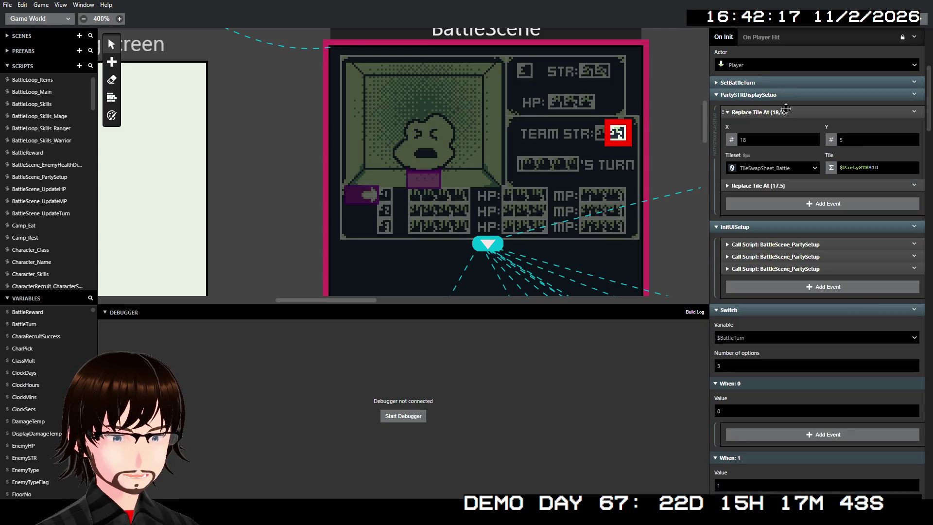
pyautogui.click(785, 110)
pyautogui.click(785, 95)
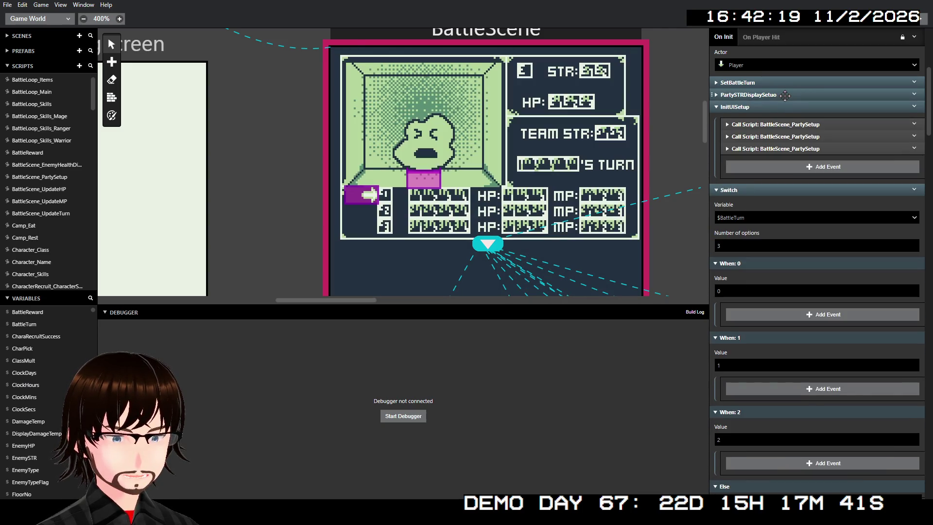
pyautogui.click(785, 124)
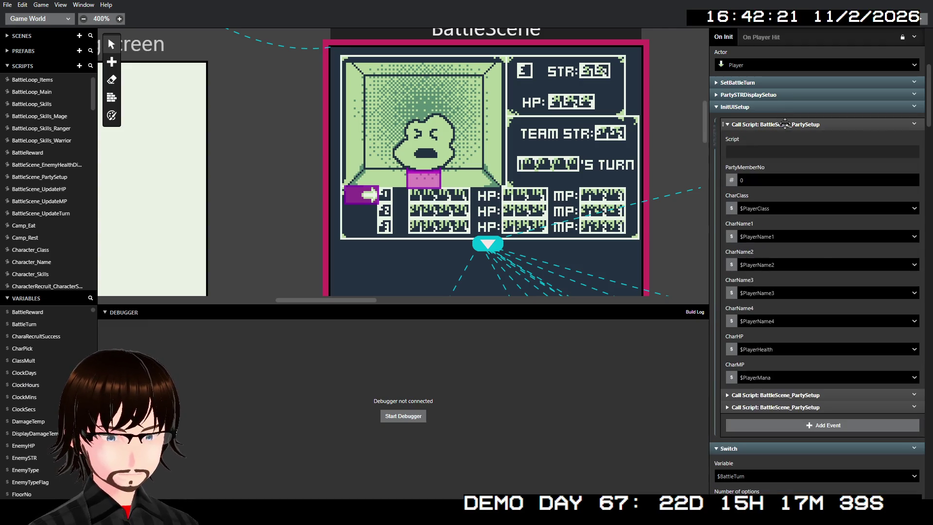
pyautogui.click(785, 124)
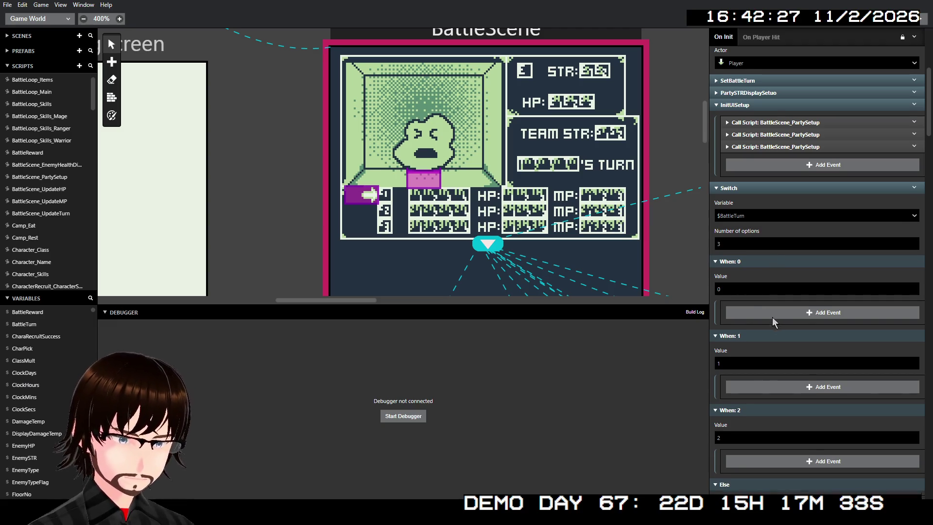
pyautogui.scroll(-1, 771, 317)
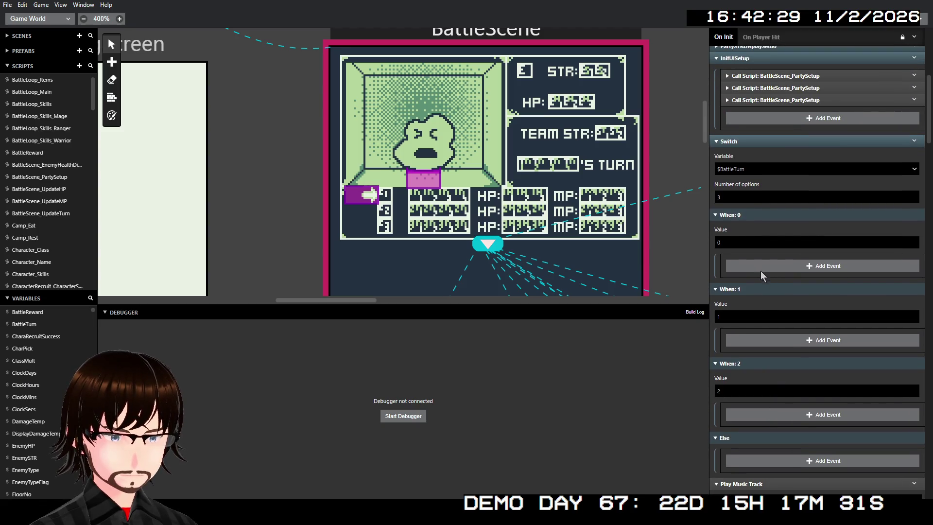
# - Add a Call Script event under When: 0 that calls BattleScene_UpdateTurn
pyautogui.click(758, 267)
pyautogui.click(659, 72)
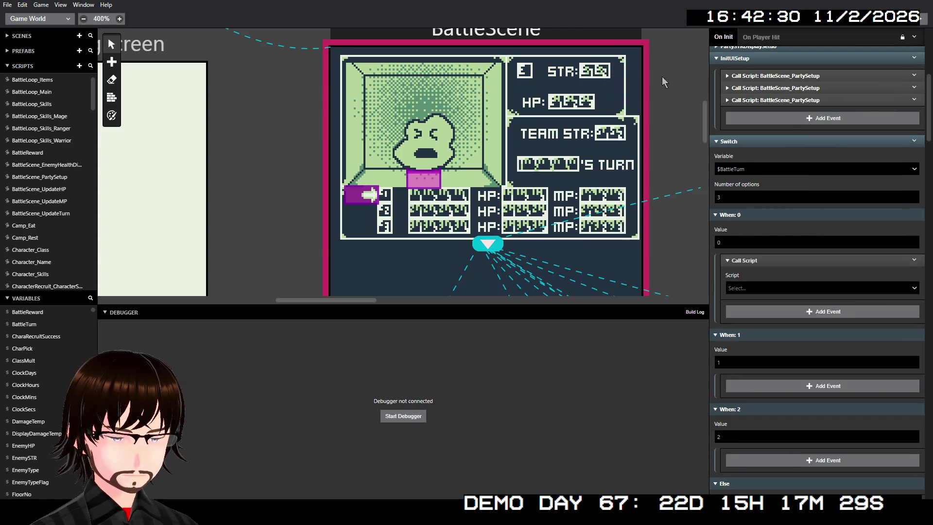
pyautogui.click(764, 293)
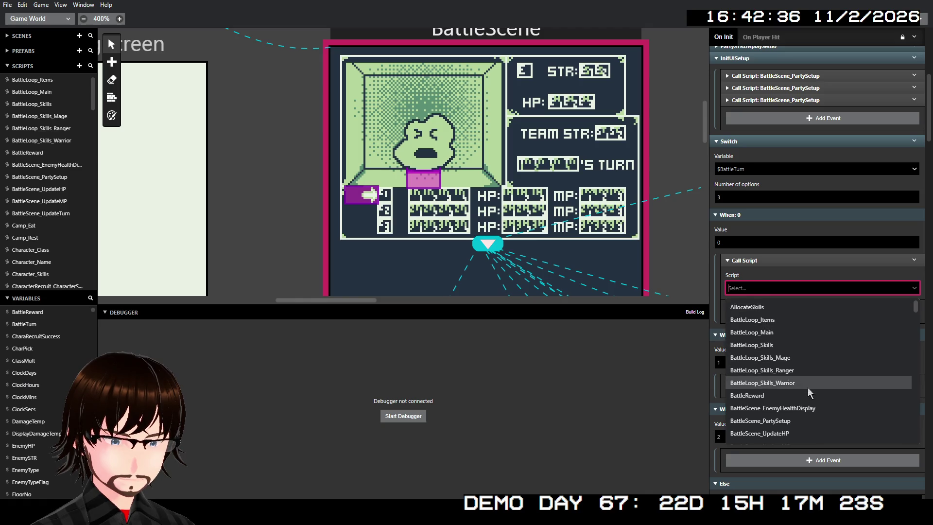
pyautogui.scroll(-1, 800, 372)
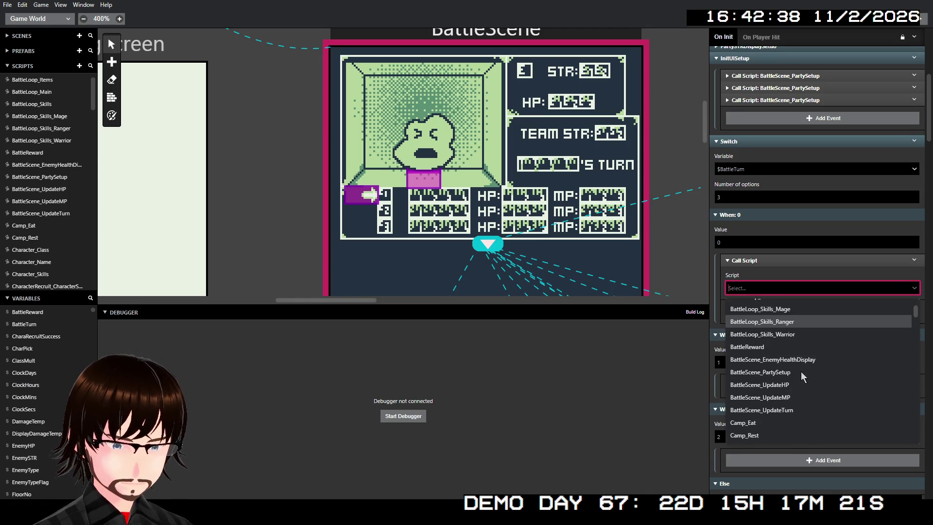
pyautogui.click(794, 410)
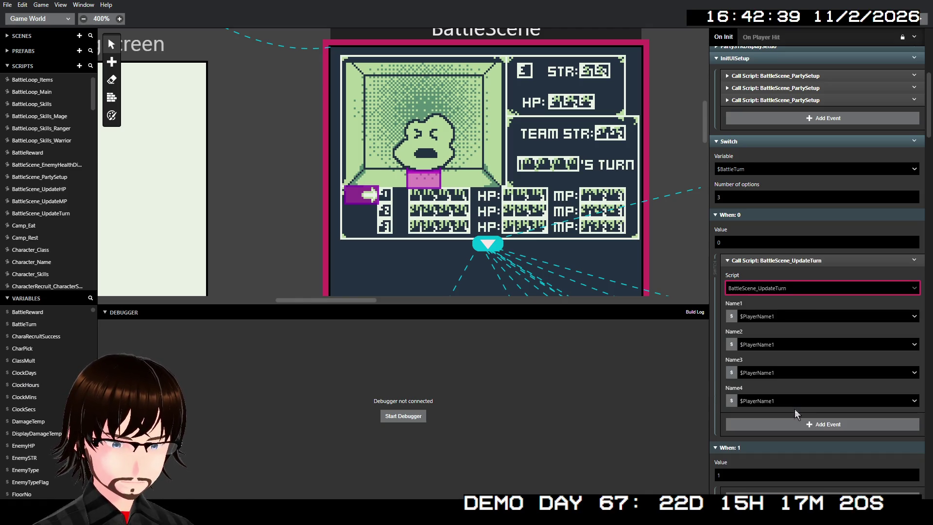
# - Set the call's Name1–Name4 parameters to $PlayerName1 through $PlayerName4
pyautogui.click(786, 319)
pyautogui.click(812, 308)
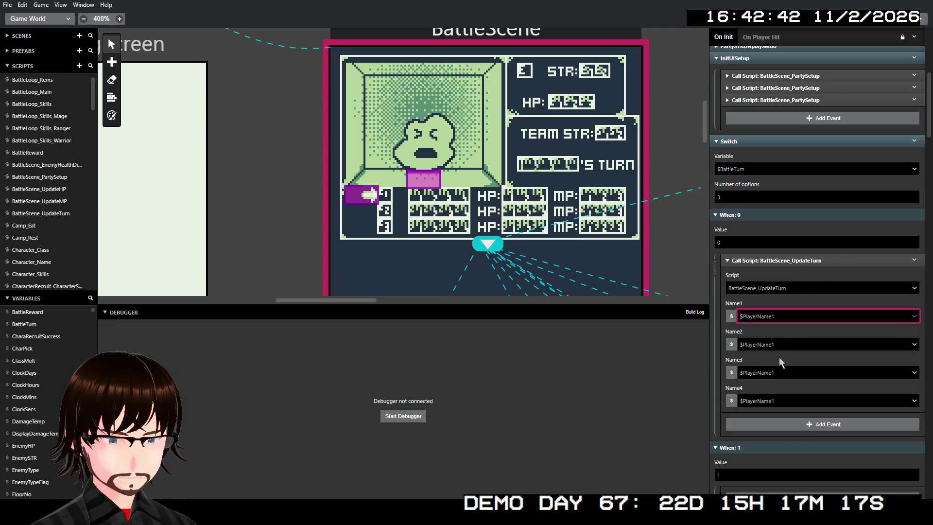
pyautogui.click(782, 346)
pyautogui.write('play')
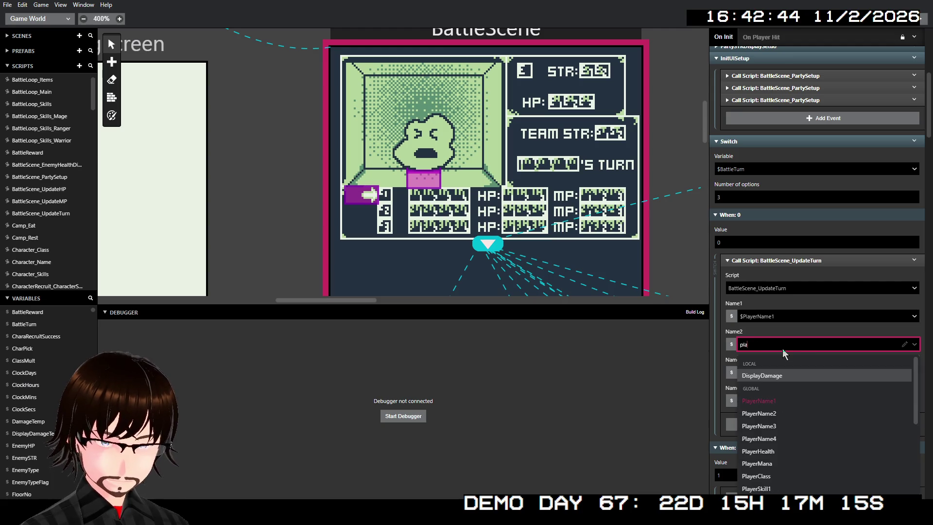
pyautogui.click(787, 414)
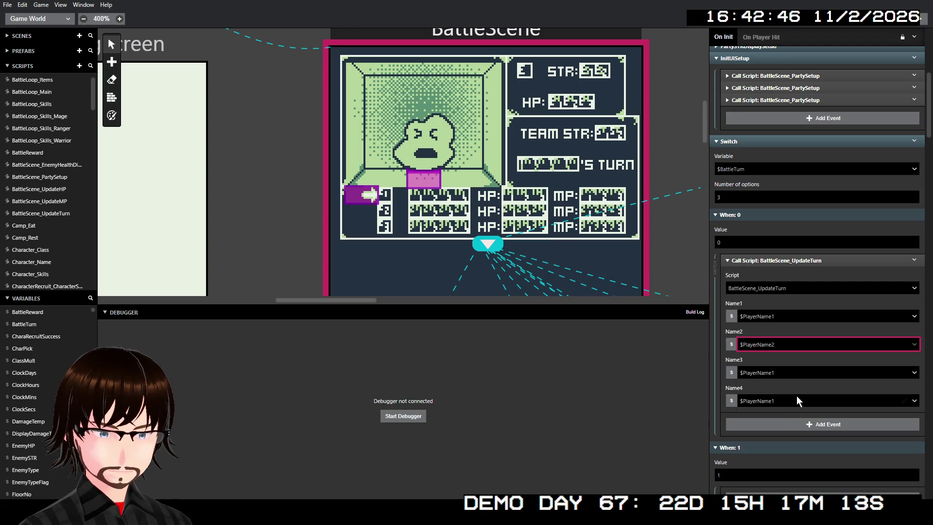
pyautogui.click(796, 375)
pyautogui.write('player')
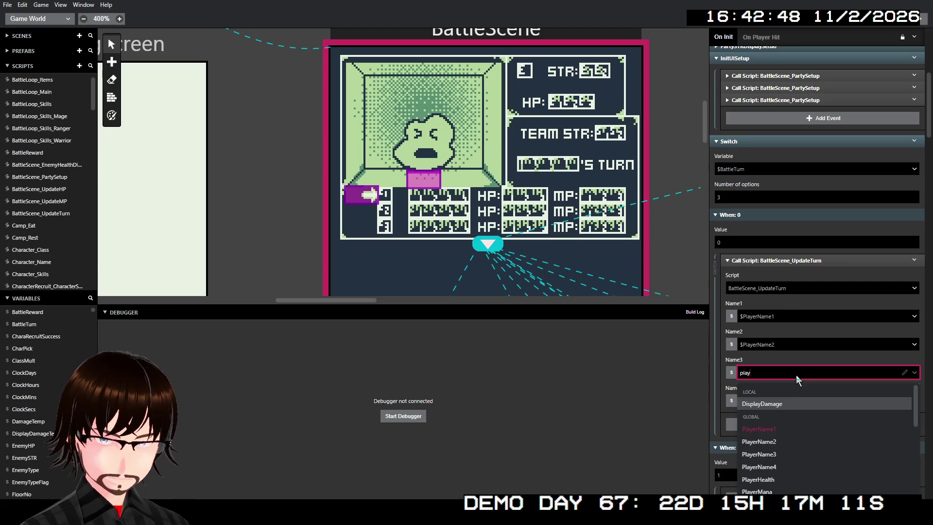
pyautogui.click(792, 432)
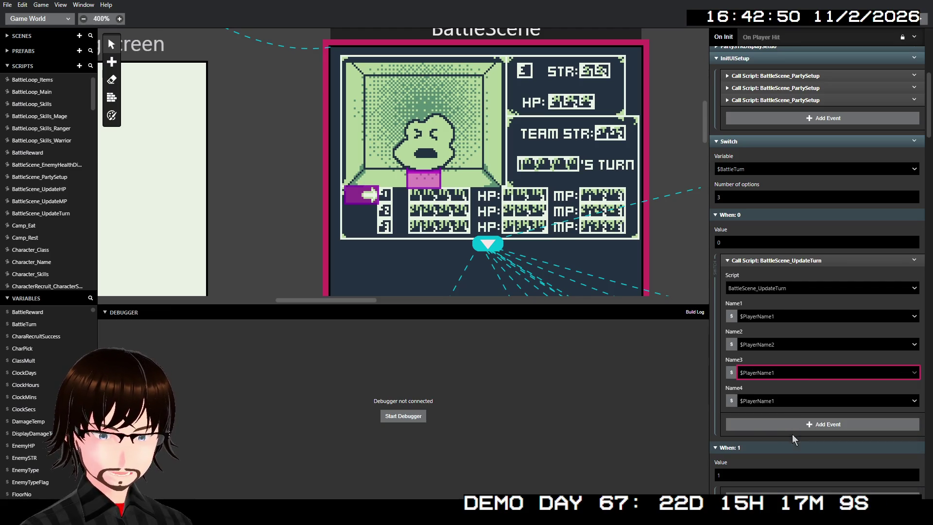
pyautogui.click(794, 402)
pyautogui.write('player')
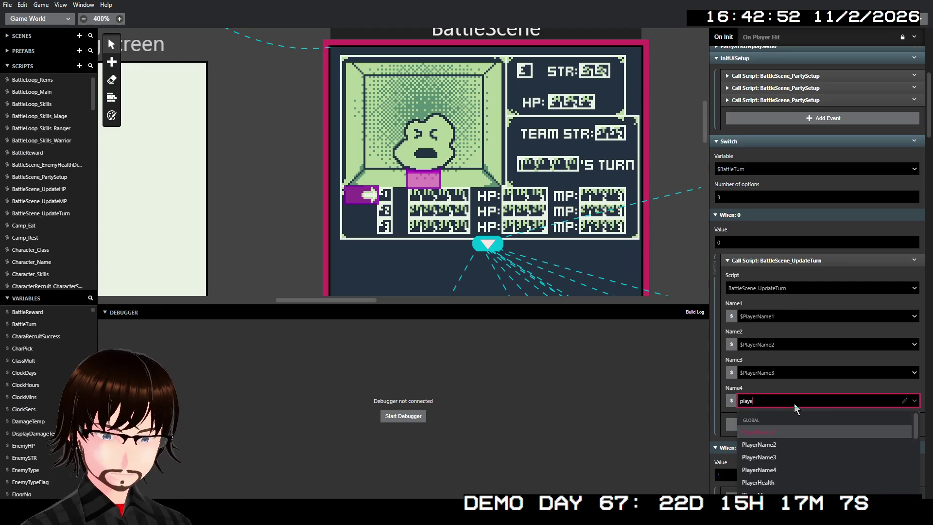
pyautogui.click(782, 469)
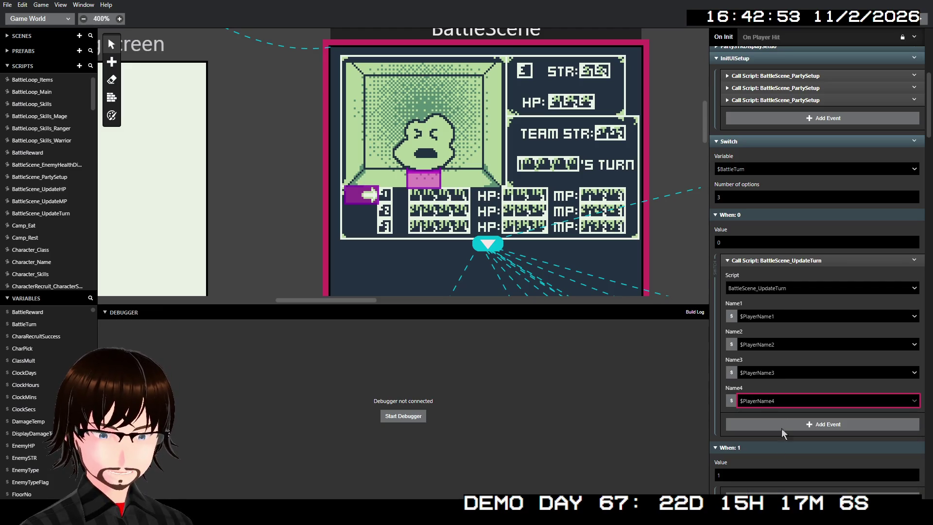
pyautogui.click(913, 261)
# - Duplicate the configured call event and move the copy into the When: 1 case
pyautogui.click(902, 349)
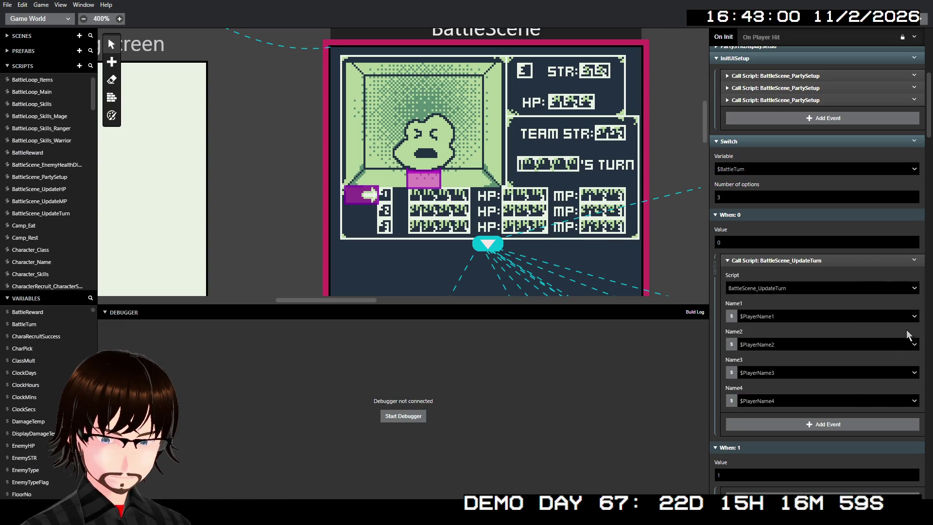
pyautogui.click(914, 262)
pyautogui.click(897, 374)
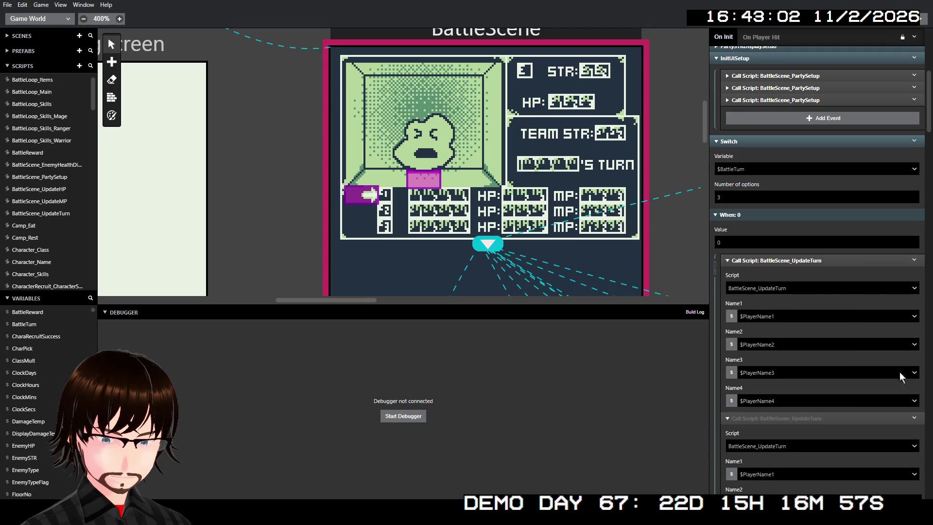
pyautogui.scroll(-3, 845, 301)
pyautogui.moveTo(803, 133)
pyautogui.mouseDown()
pyautogui.moveTo(809, 244)
pyautogui.moveTo(809, 210)
pyautogui.moveTo(801, 227)
pyautogui.mouseUp()
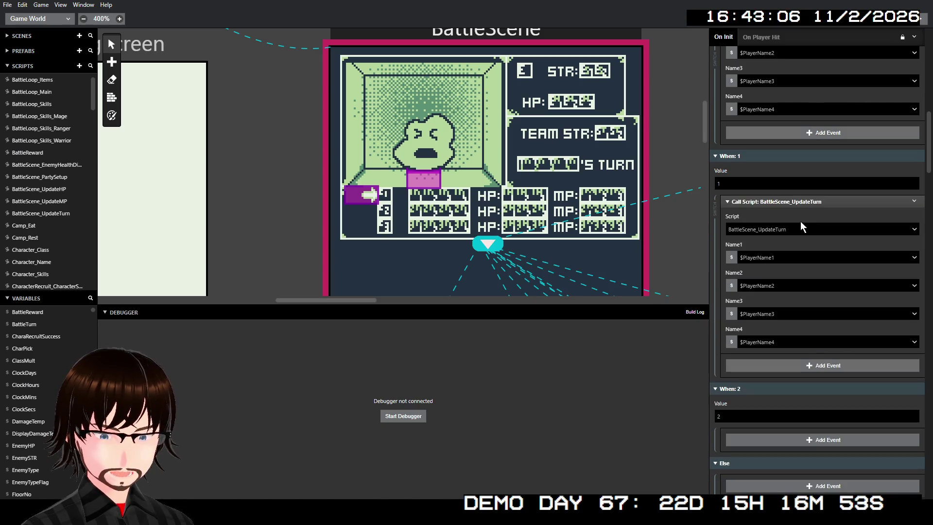
# - Switch the When: 1 call's names to NPC variables, with Name1 $NPC1Name1 and Name3 $NPC1Name3
pyautogui.click(786, 263)
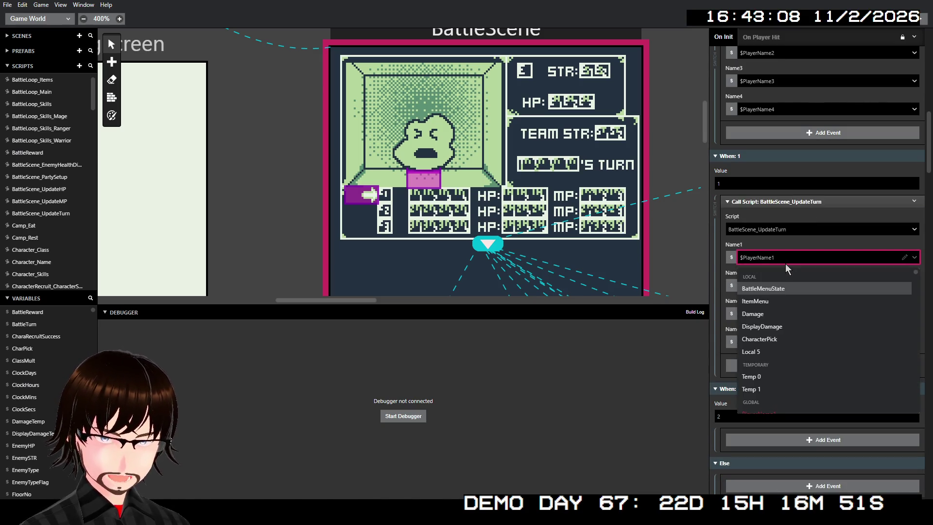
pyautogui.write('npc1')
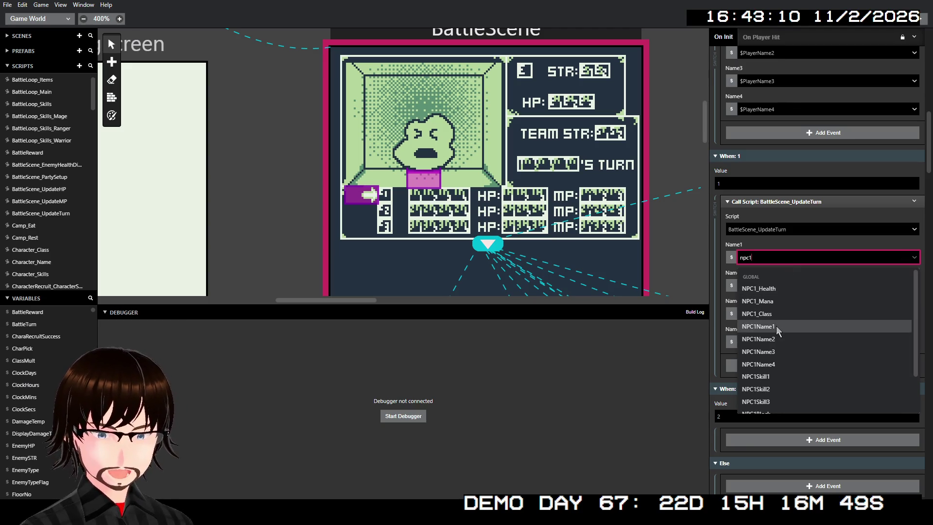
pyautogui.click(777, 326)
pyautogui.click(777, 290)
pyautogui.write('np')
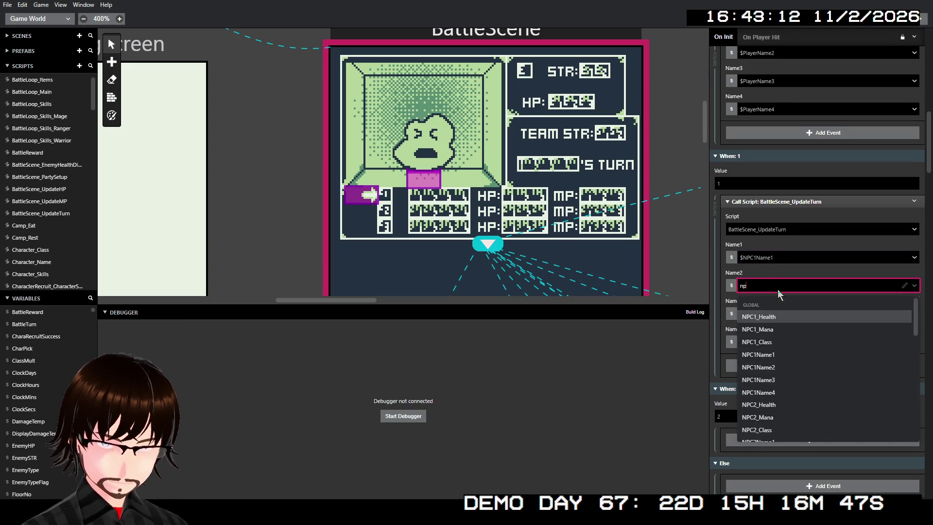
pyautogui.write('c2')
pyautogui.click(779, 363)
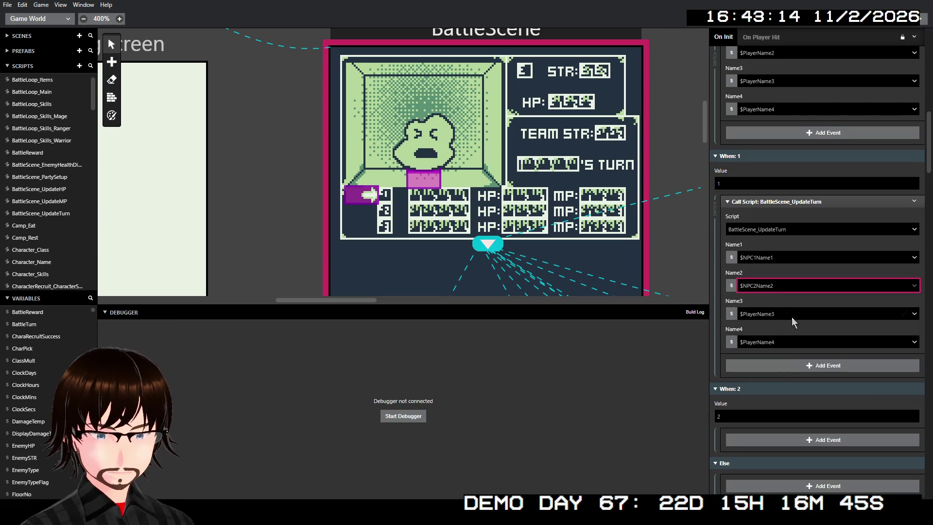
pyautogui.click(791, 316)
pyautogui.write('npc')
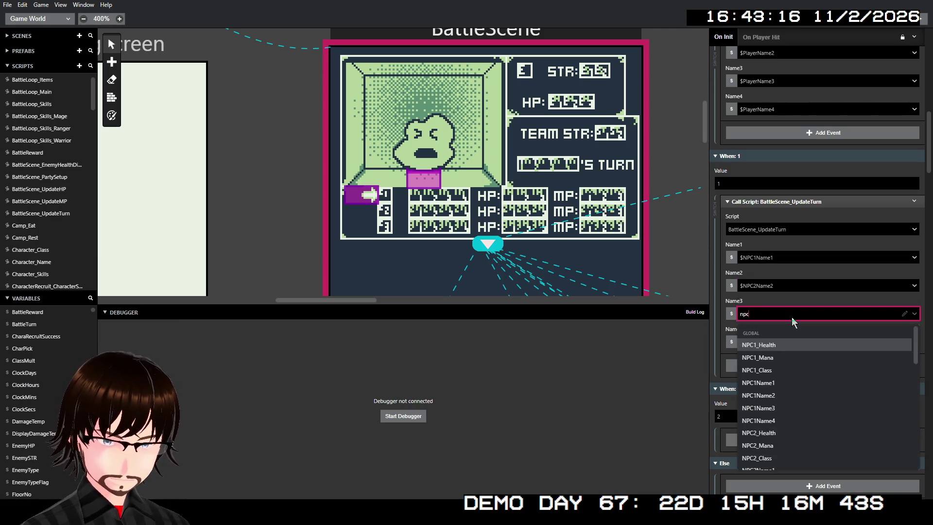
pyautogui.press('BackSpace')
pyautogui.press('BackSpace')
pyautogui.press('BackSpace')
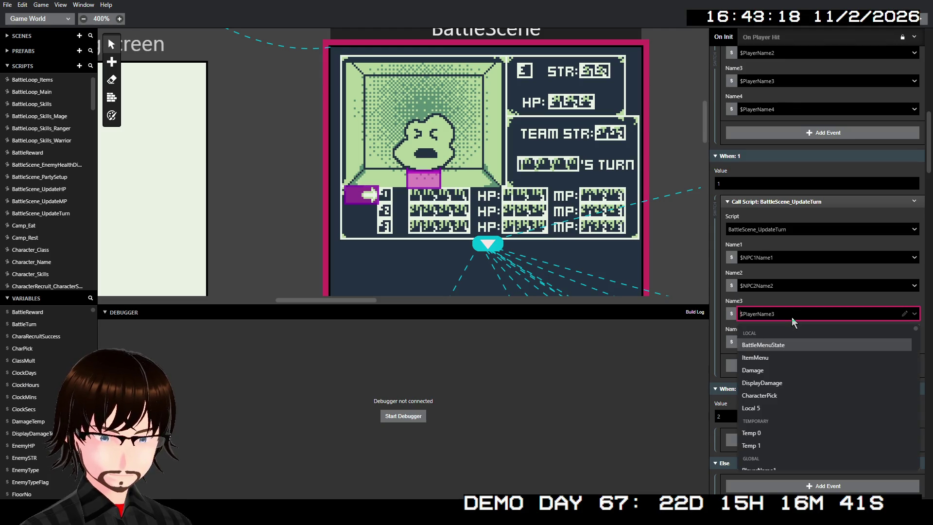
pyautogui.write('np')
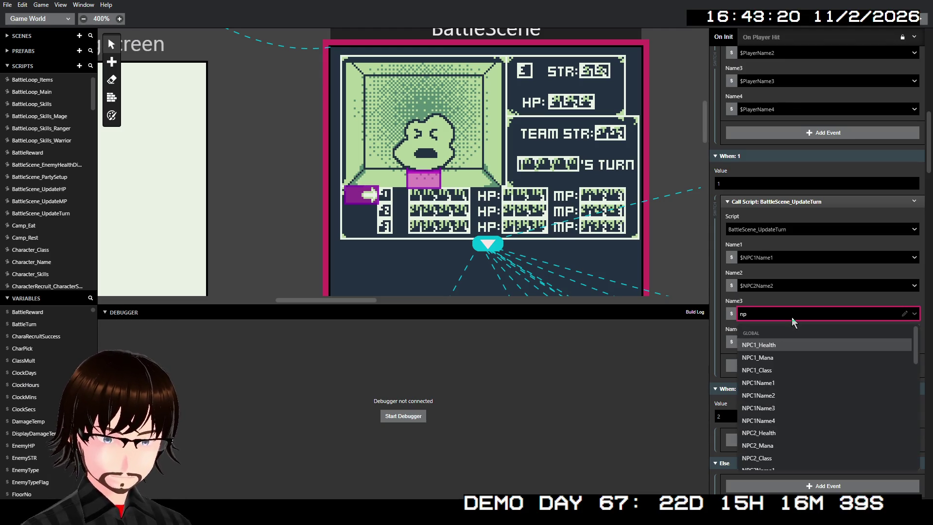
pyautogui.write('c')
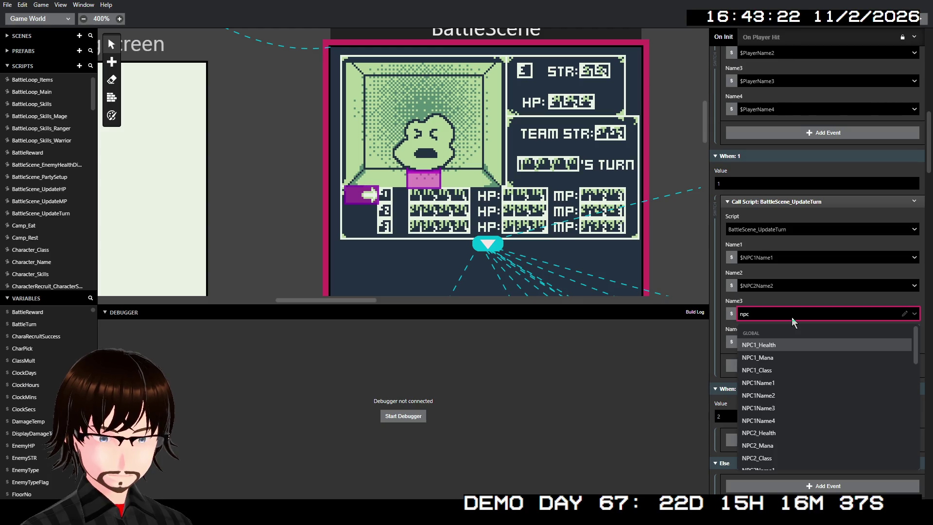
pyautogui.write('1')
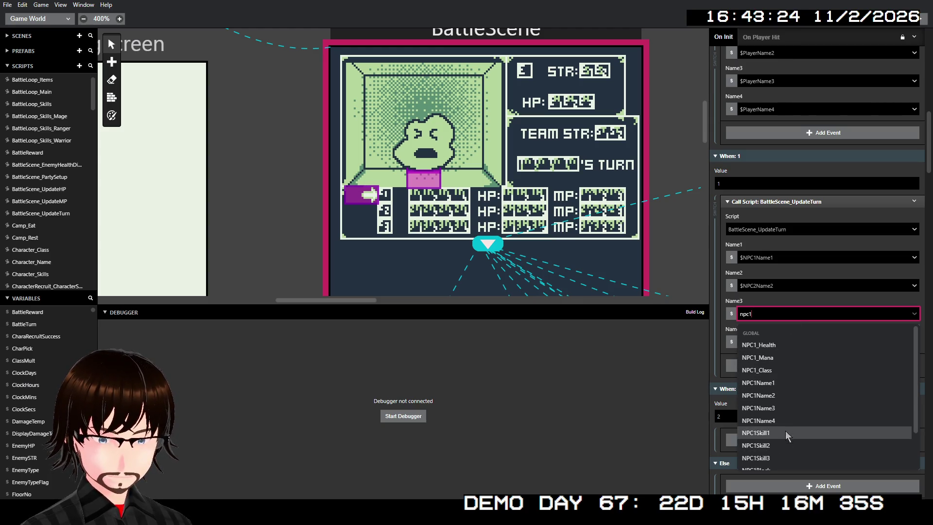
pyautogui.click(792, 408)
# - Correct Name2 to $NPC1Name2, set Name4 to $NPC1Name4, and paste another call copy after it
pyautogui.click(779, 287)
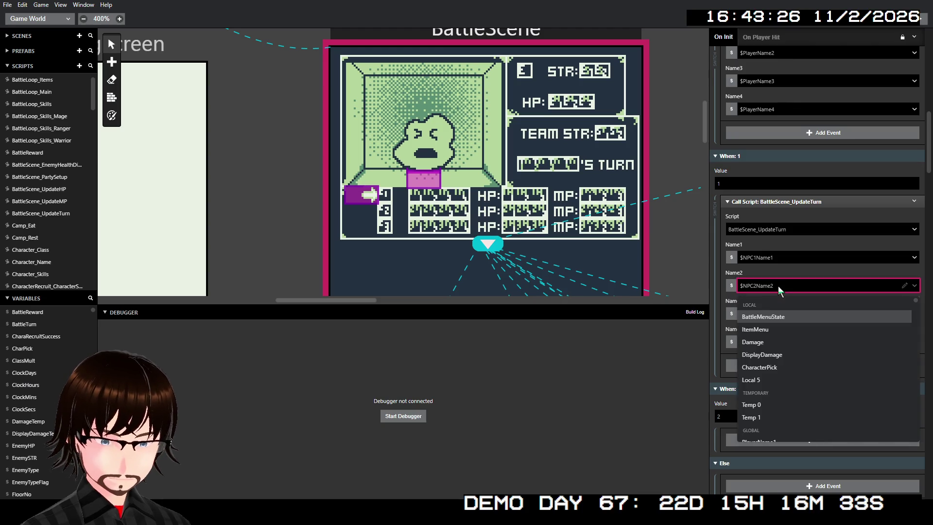
pyautogui.write('npc1')
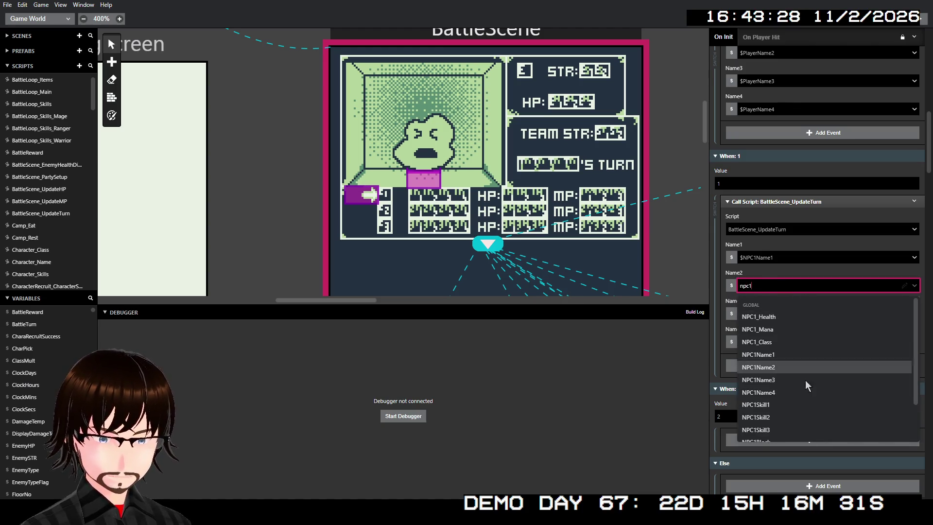
pyautogui.click(786, 369)
pyautogui.click(788, 342)
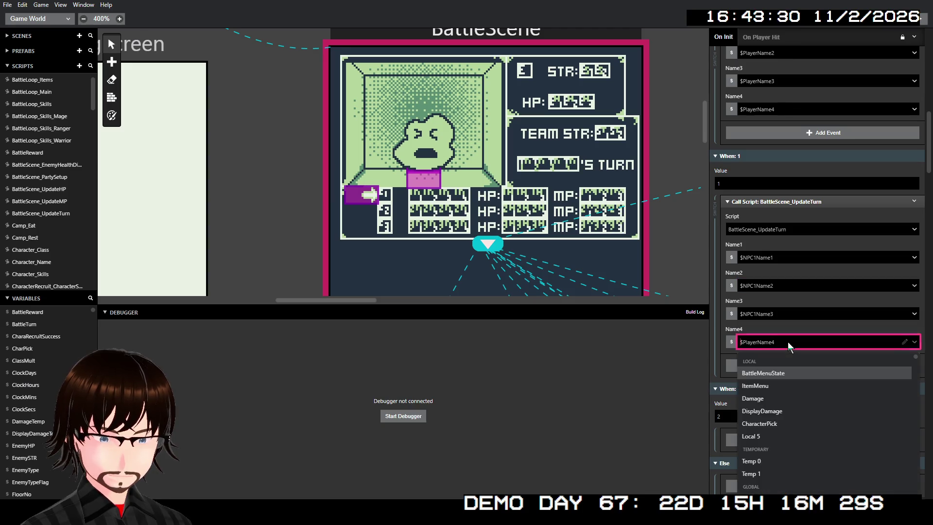
pyautogui.write('npc1')
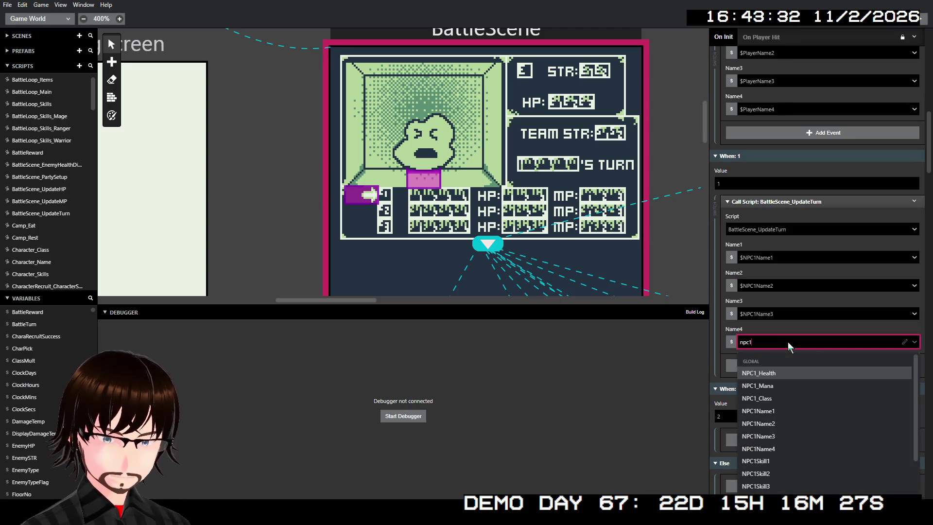
pyautogui.click(797, 447)
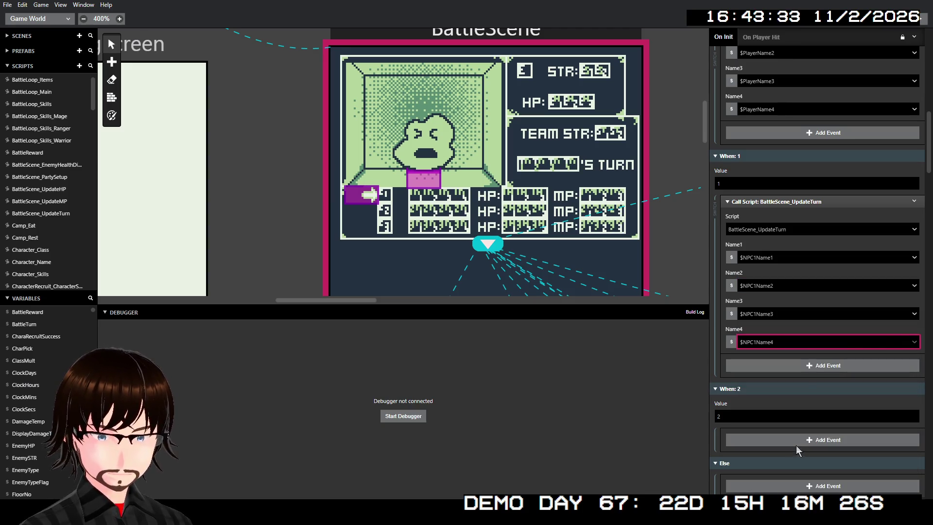
pyautogui.click(913, 202)
pyautogui.click(900, 328)
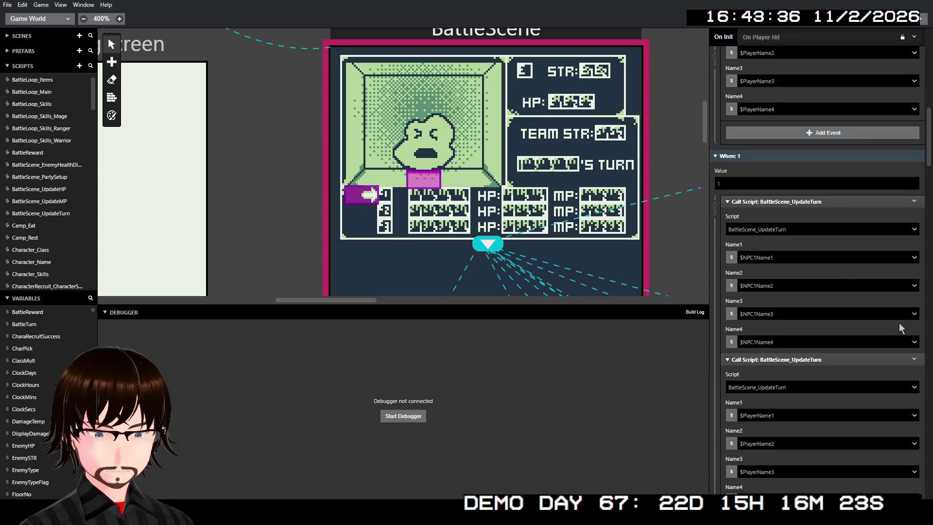
# - Paste the UpdateTurn call into When: 2 with Name1 $NPC2Name1 and Name2 $NPC2Name2
pyautogui.scroll(-10, 899, 328)
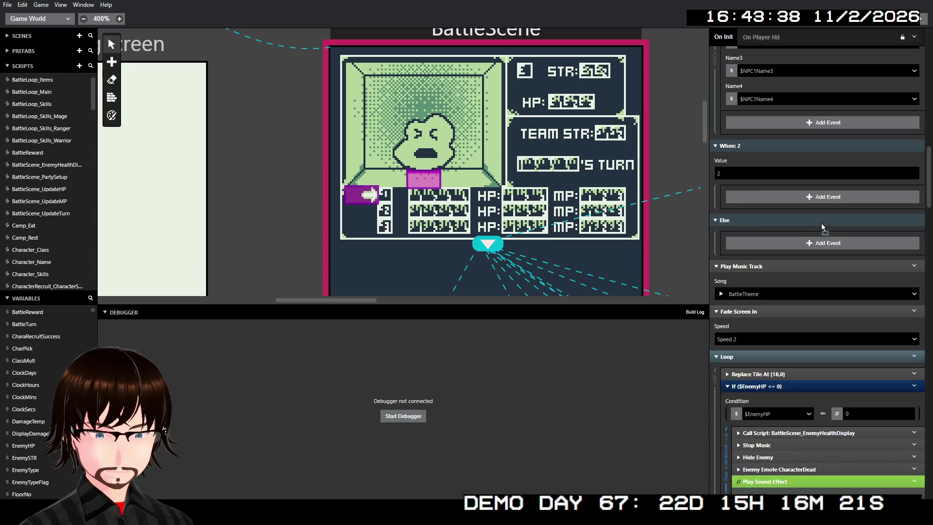
pyautogui.keyDown('alt'); pyautogui.click(820, 197); pyautogui.keyUp('alt')
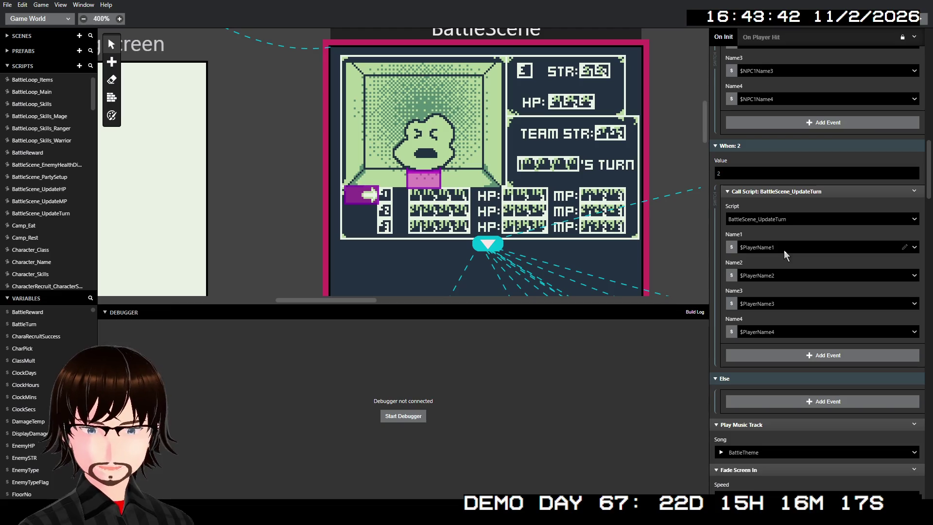
pyautogui.click(753, 247)
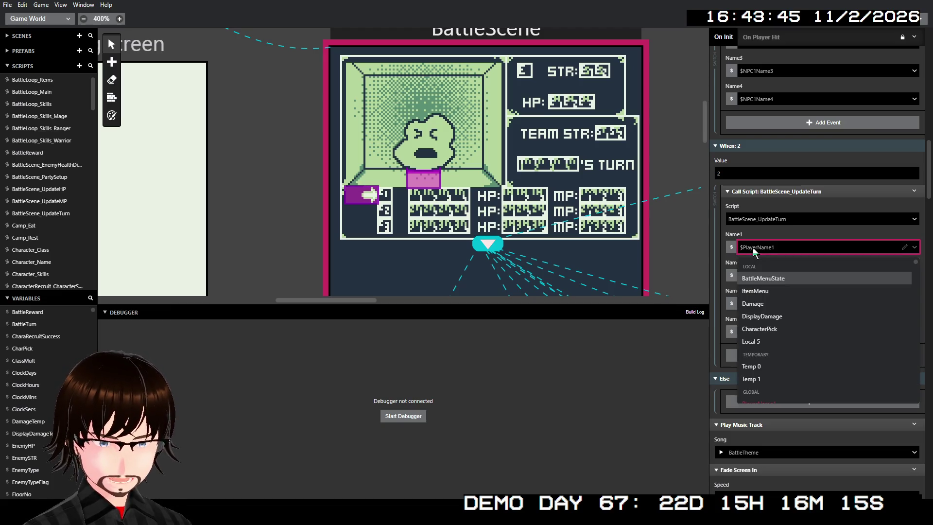
pyautogui.write('npc2')
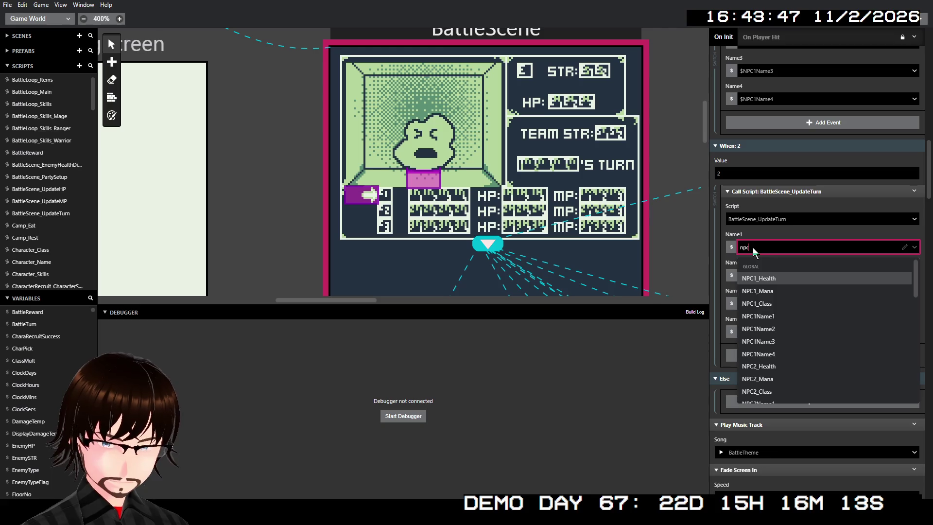
pyautogui.click(801, 316)
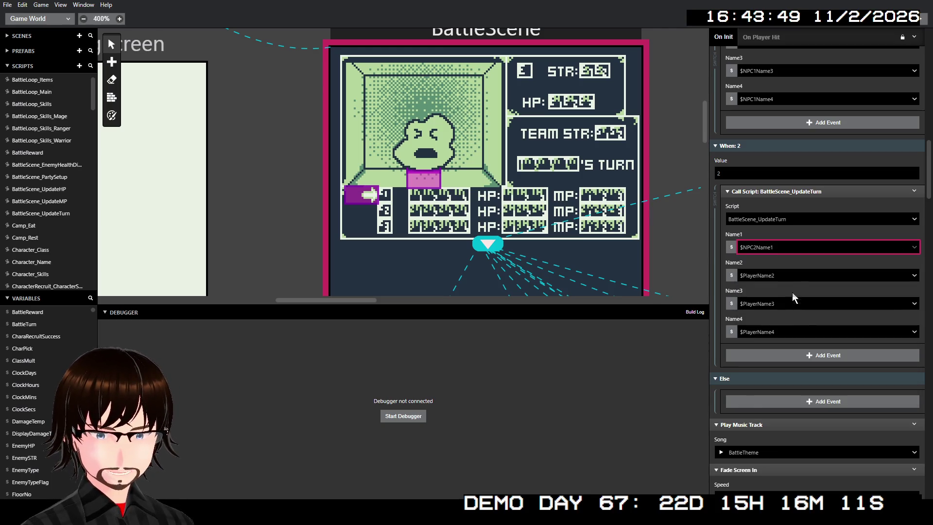
pyautogui.click(788, 275)
pyautogui.write('npc2')
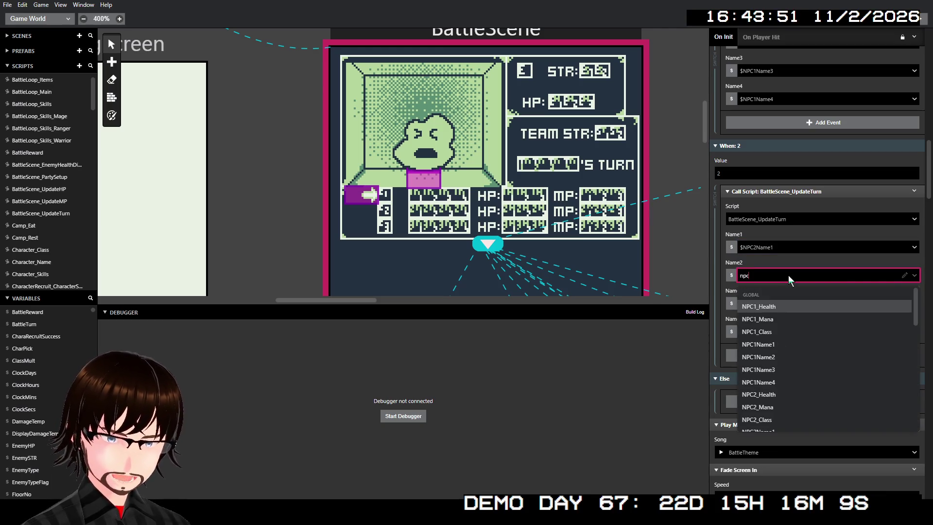
pyautogui.click(788, 357)
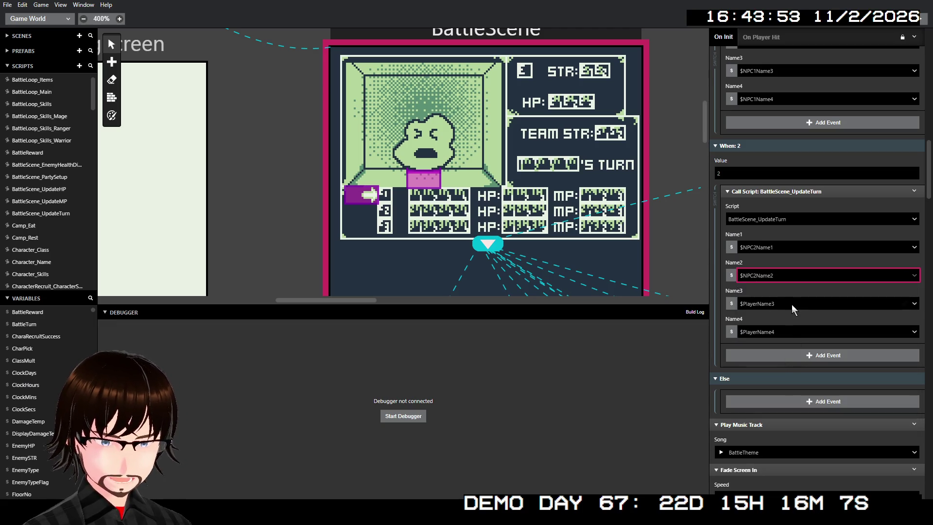
# - Set Name3 to $NPC2Name3 and Name4 to $NPC2Name4, then paste another call copy after it
pyautogui.click(791, 304)
pyautogui.write('npc3')
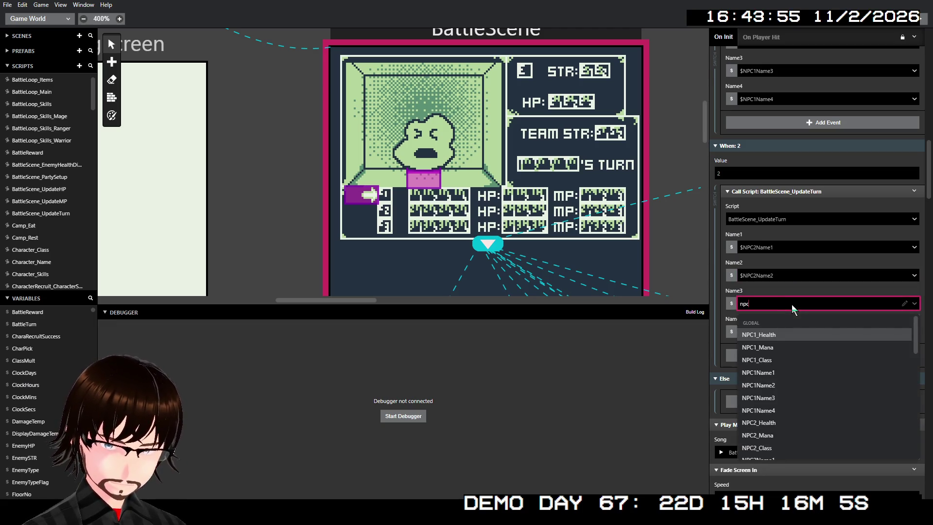
pyautogui.press('BackSpace')
pyautogui.press('BackSpace')
pyautogui.press('BackSpace')
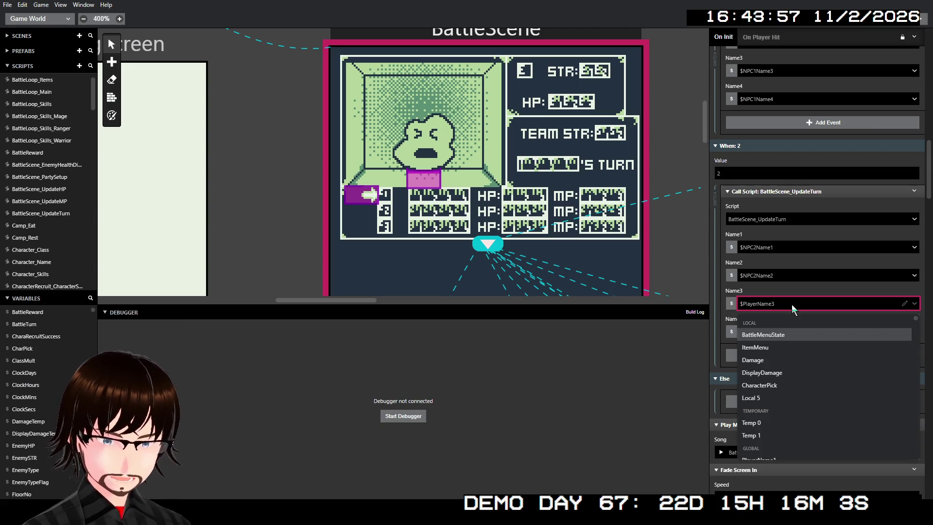
pyautogui.write('npc2')
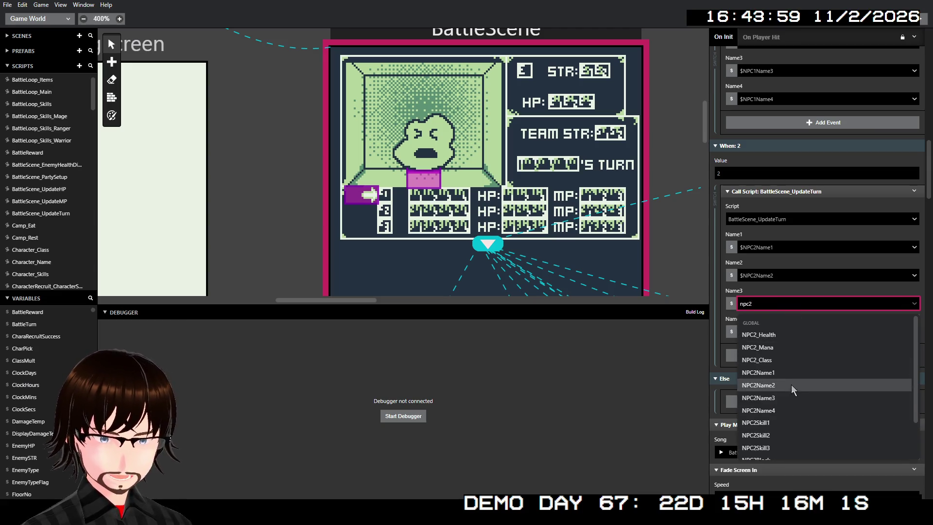
pyautogui.click(790, 397)
pyautogui.click(791, 331)
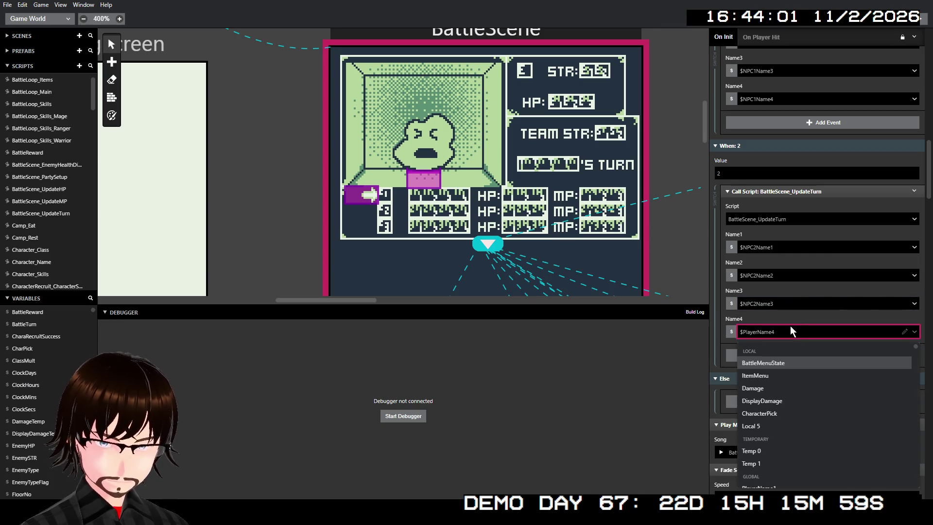
pyautogui.write('npc2')
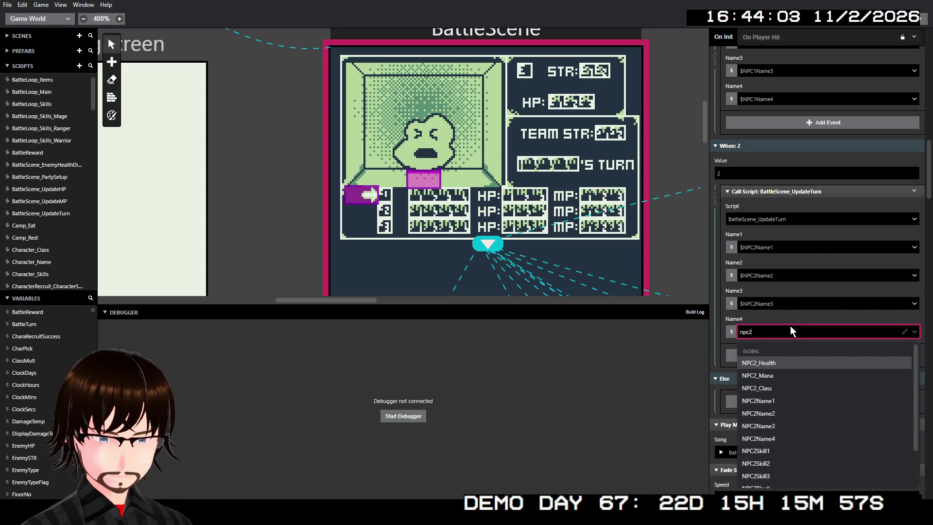
pyautogui.click(771, 439)
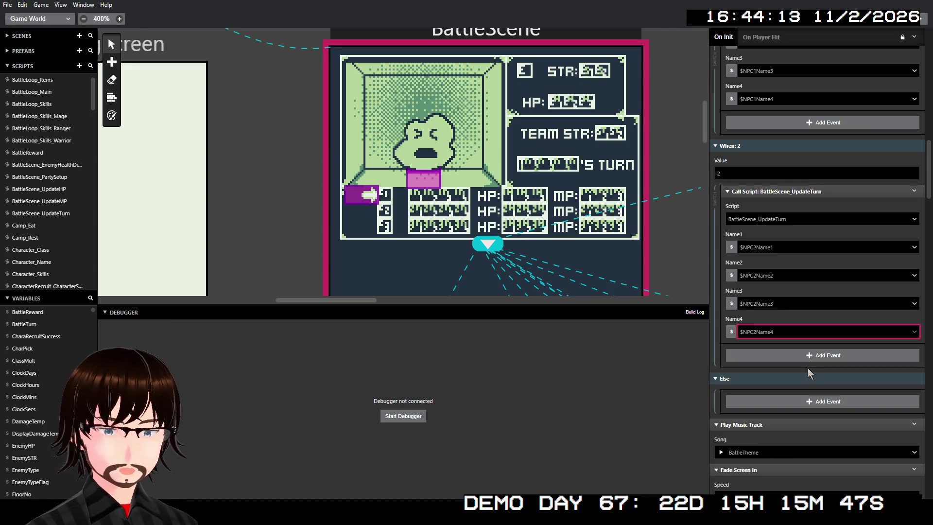
pyautogui.click(913, 191)
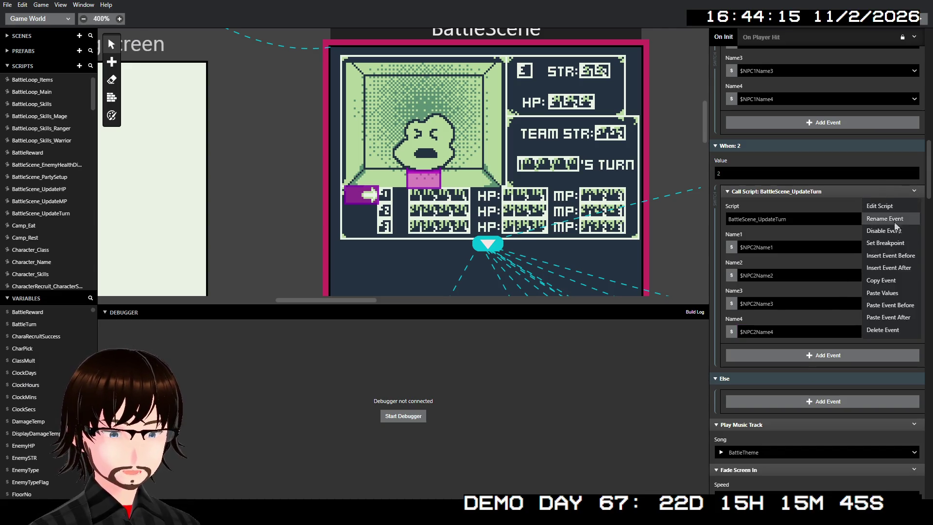
pyautogui.click(890, 317)
# - Move the player-name call into the Else branch and collapse the When: 0, 1 and 2 calls
pyautogui.scroll(-4, 865, 297)
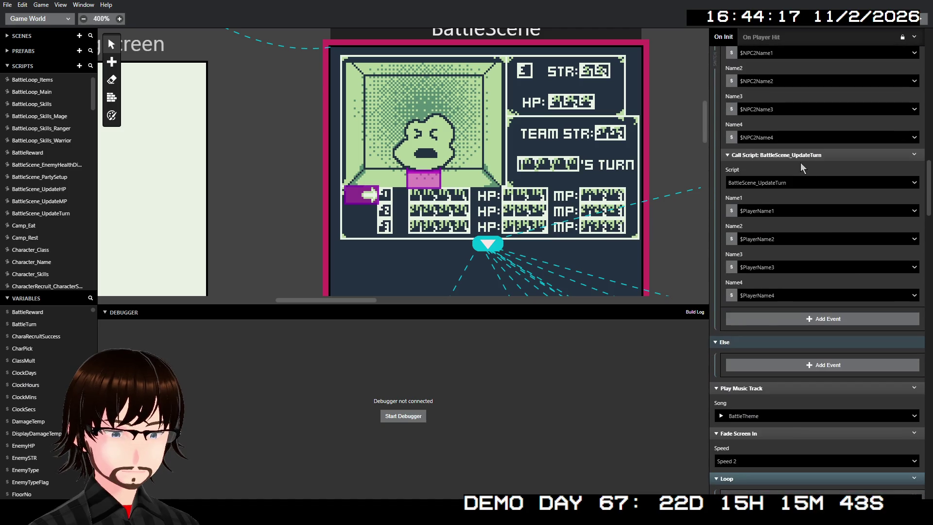
pyautogui.moveTo(802, 155)
pyautogui.mouseDown()
pyautogui.moveTo(826, 231)
pyautogui.moveTo(826, 208)
pyautogui.mouseUp()
pyautogui.scroll(5, 817, 167)
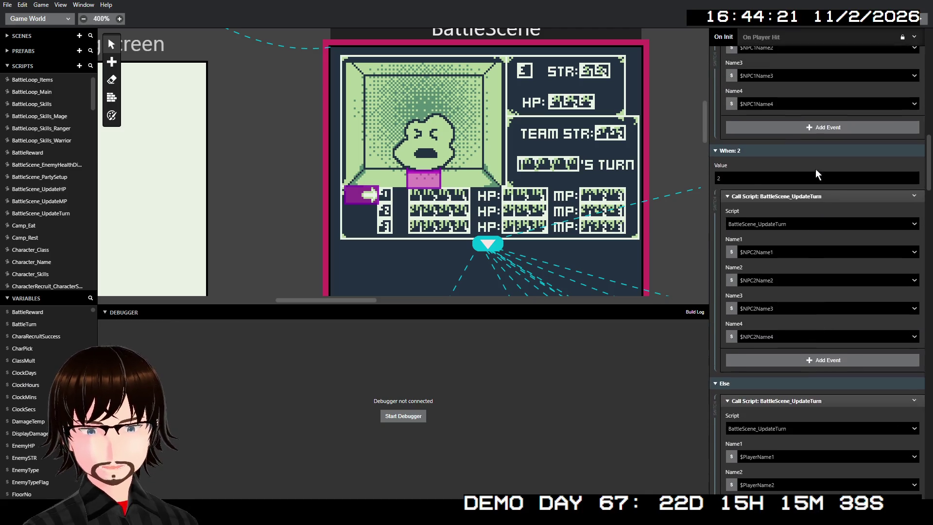
pyautogui.scroll(10, 818, 175)
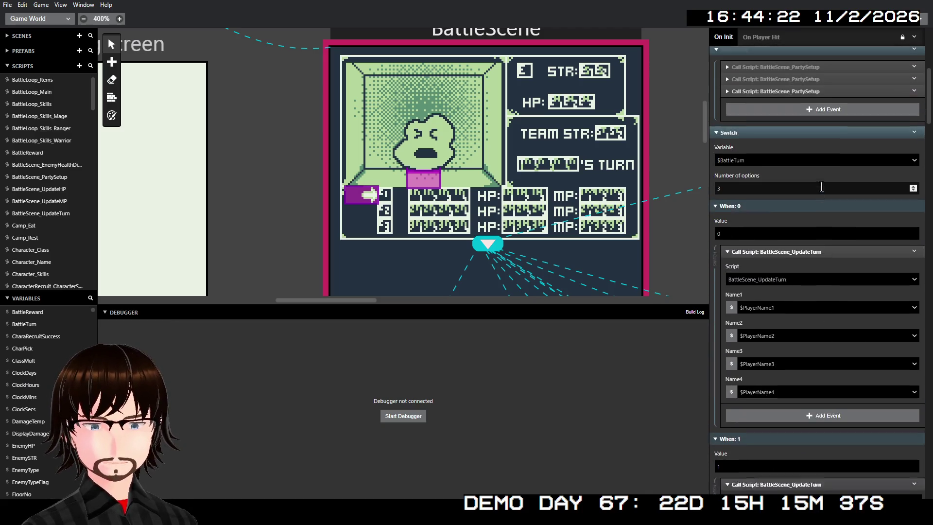
pyautogui.click(811, 261)
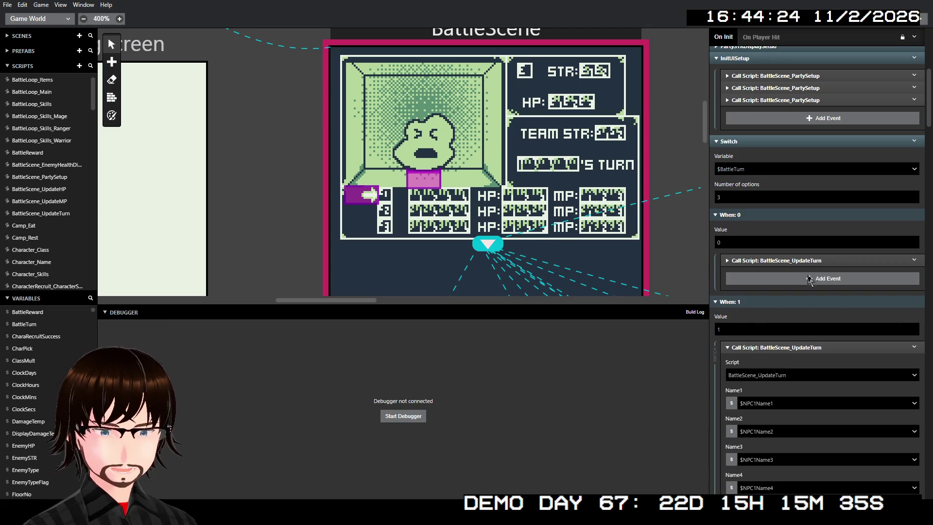
pyautogui.click(795, 347)
pyautogui.scroll(-4, 797, 256)
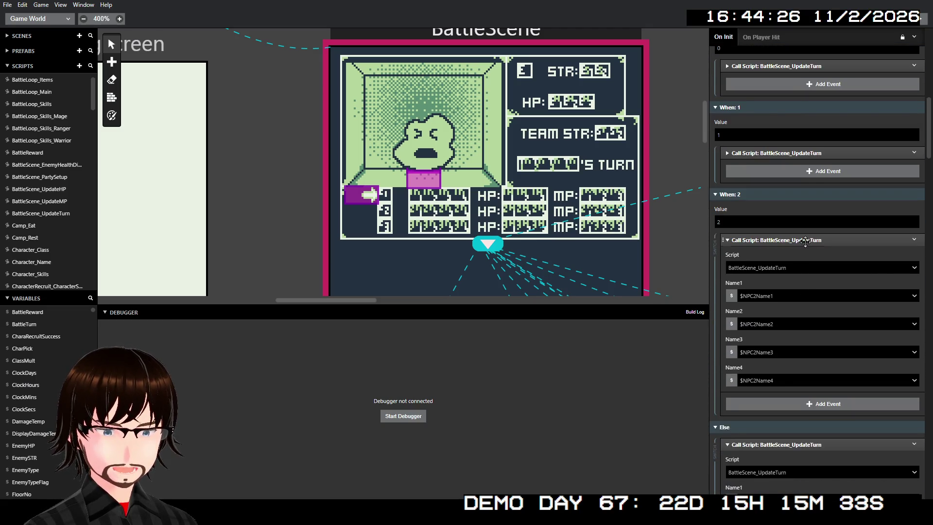
pyautogui.click(804, 242)
pyautogui.scroll(-2, 805, 256)
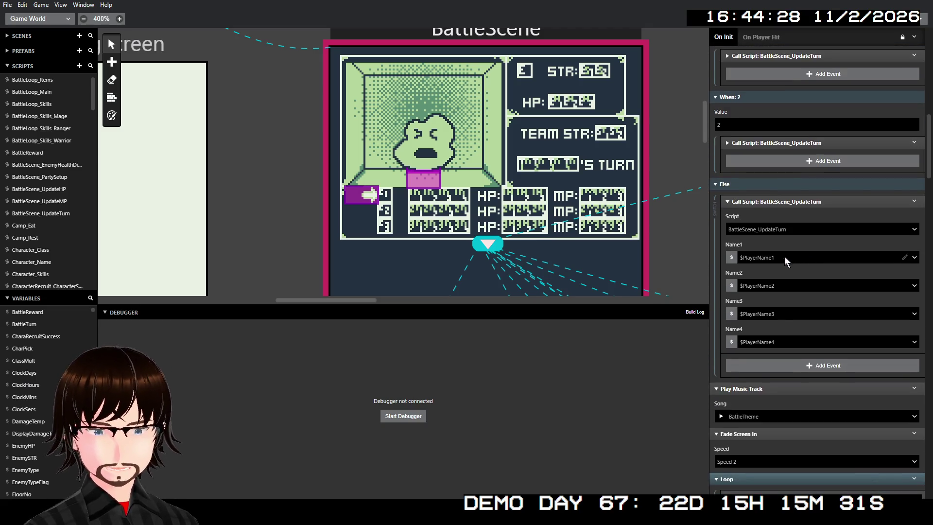
# - Change the Else call's Name1–Name4 from variables to plain numbers, with Name1 set to 200
pyautogui.click(733, 258)
pyautogui.click(758, 270)
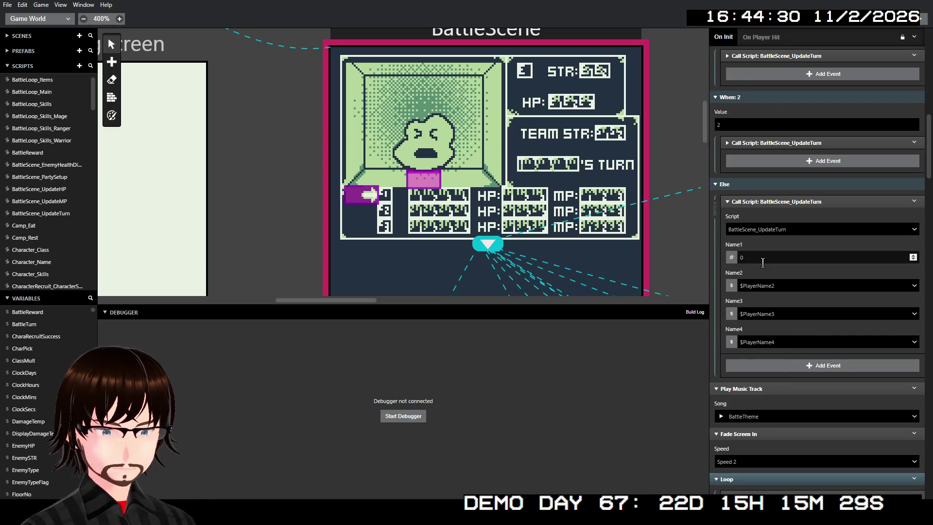
pyautogui.doubleClick(762, 262)
pyautogui.write('200')
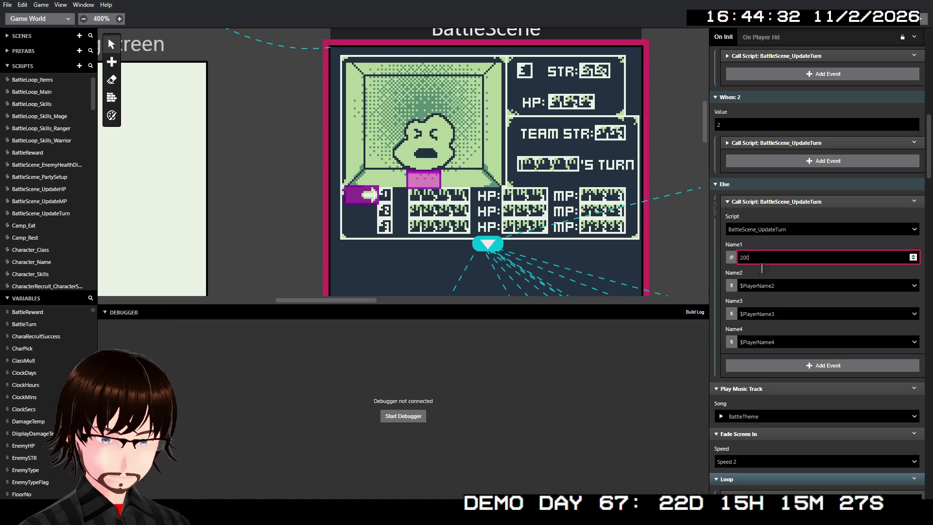
pyautogui.click(732, 286)
pyautogui.click(745, 299)
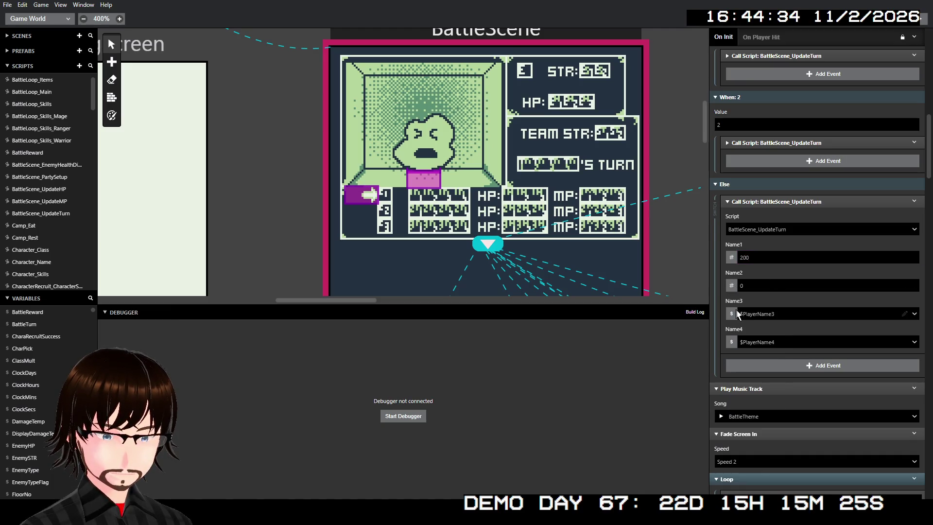
pyautogui.click(731, 313)
pyautogui.click(745, 329)
pyautogui.click(732, 342)
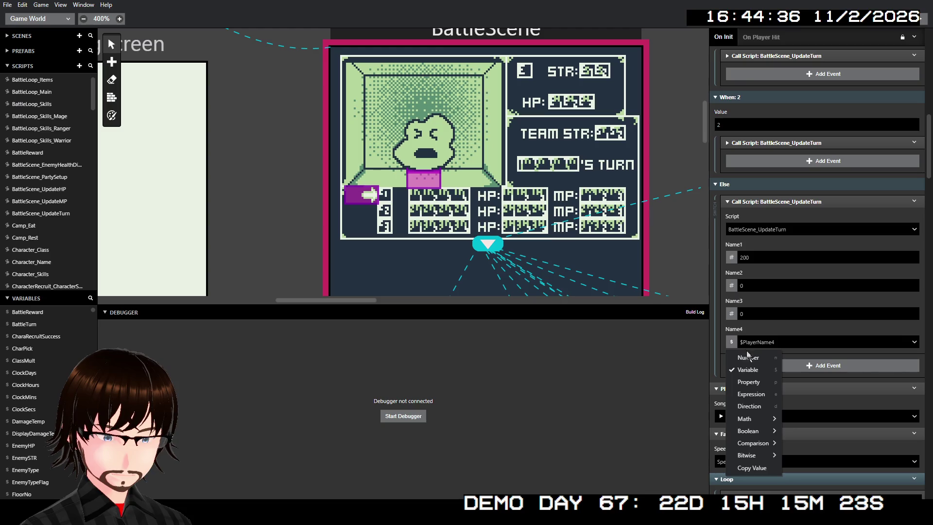
pyautogui.click(747, 357)
# - Enter 201 and 202 for Name2 and Name3, leaving Name4 at 203, and collapse the call
pyautogui.click(754, 287)
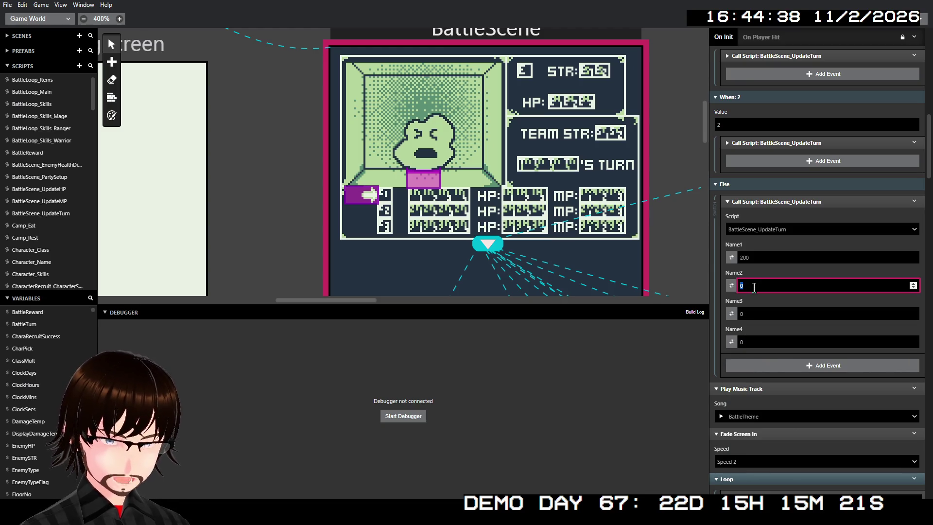
pyautogui.write('201')
pyautogui.click(756, 314)
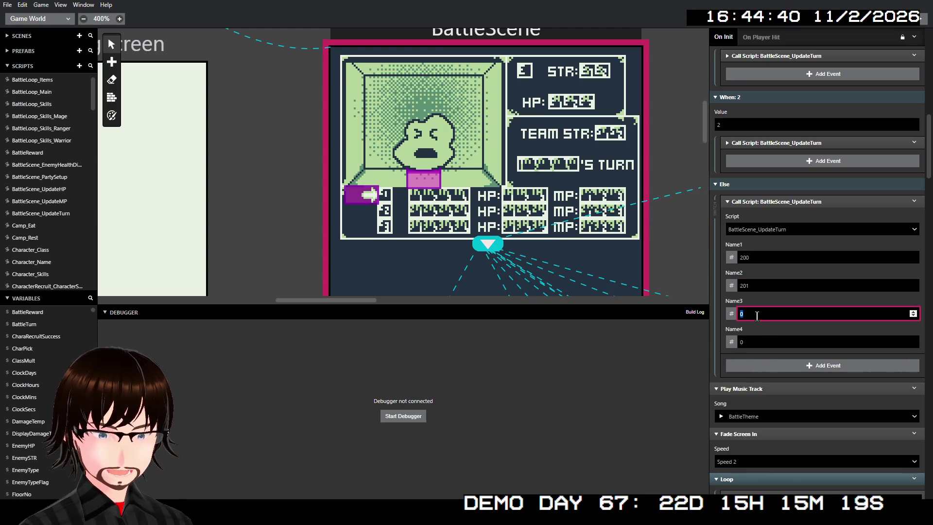
pyautogui.write('202')
pyautogui.click(763, 342)
pyautogui.write('203')
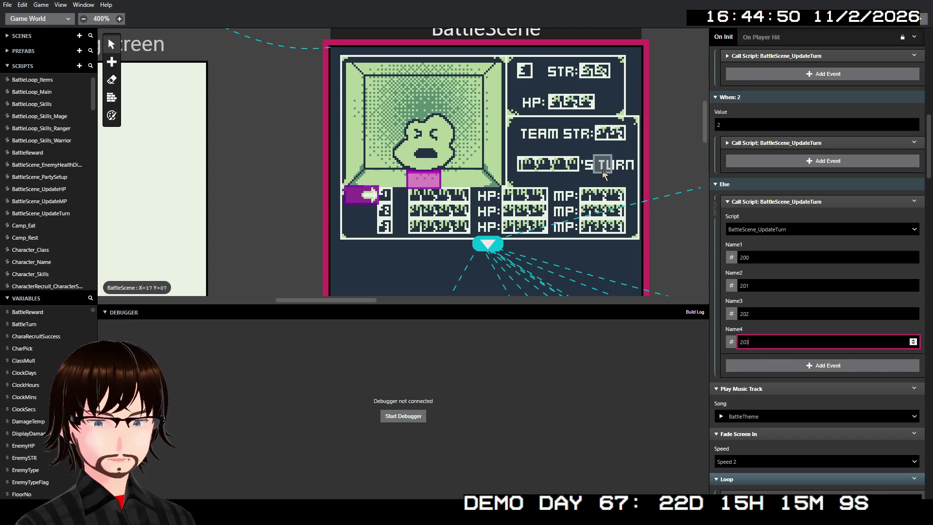
pyautogui.click(760, 202)
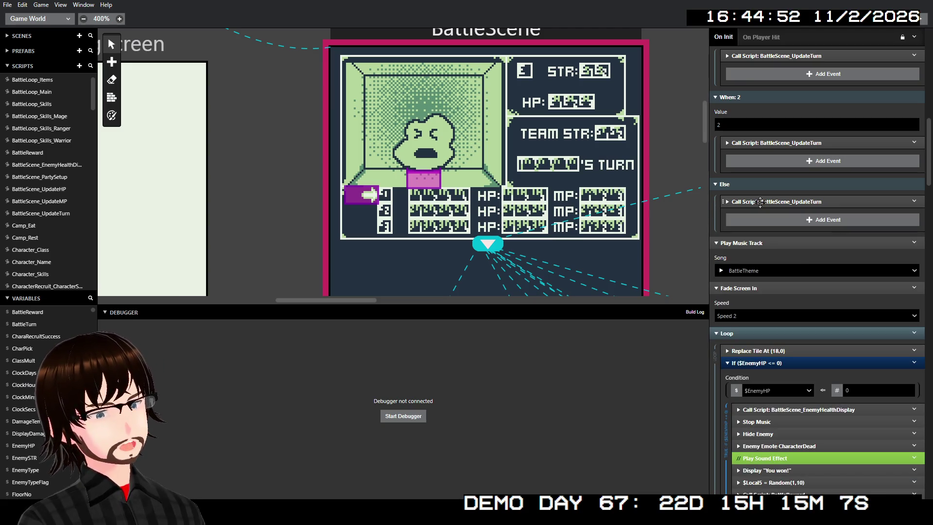
# - Expand SetBattleTurn and its If ($BattleTurn >= 3) block, then drag the Switch in after the If
pyautogui.scroll(8, 761, 201)
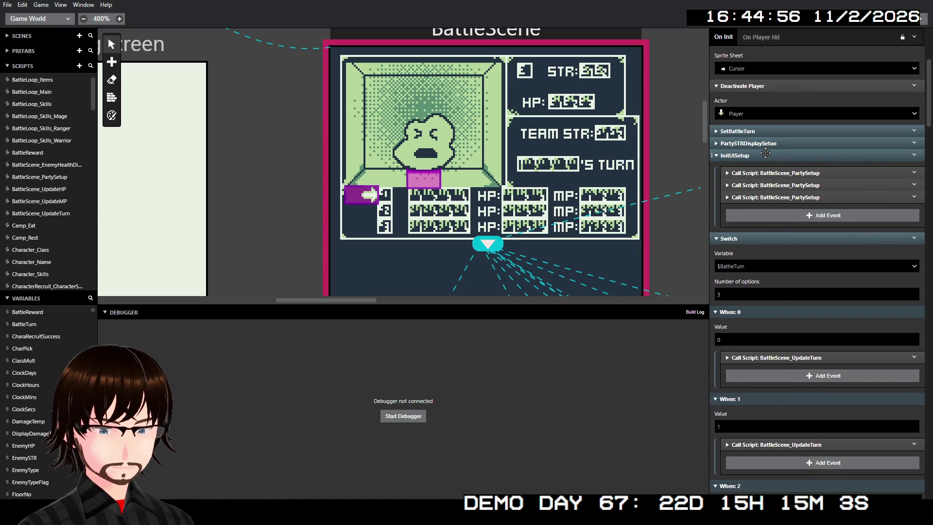
pyautogui.click(772, 131)
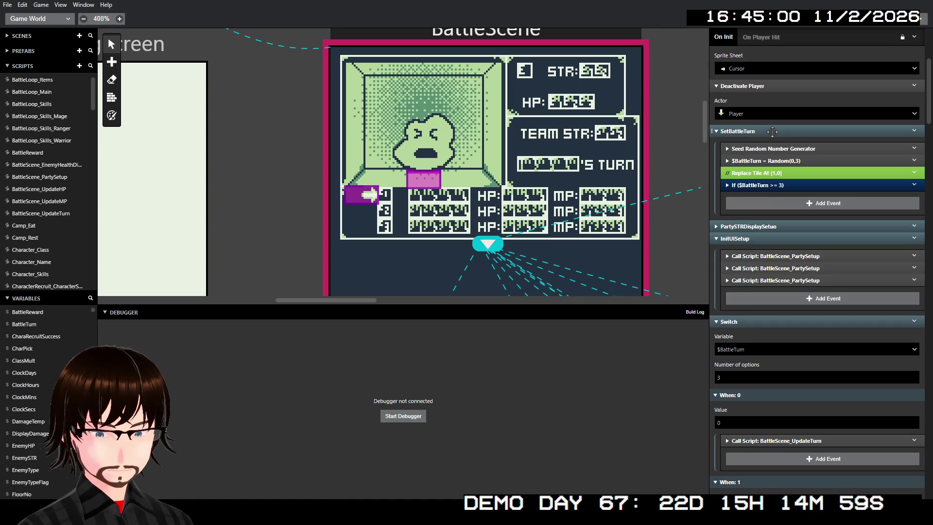
pyautogui.click(772, 186)
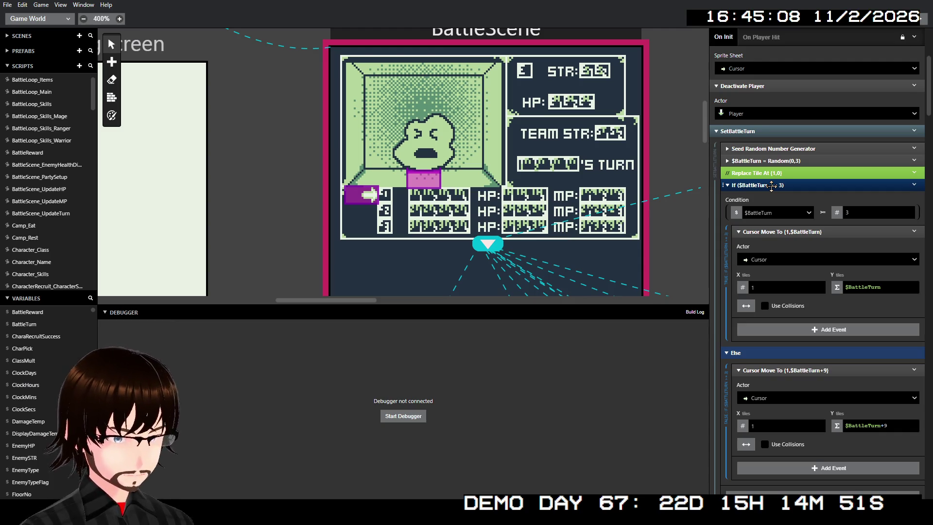
pyautogui.scroll(-15, 785, 199)
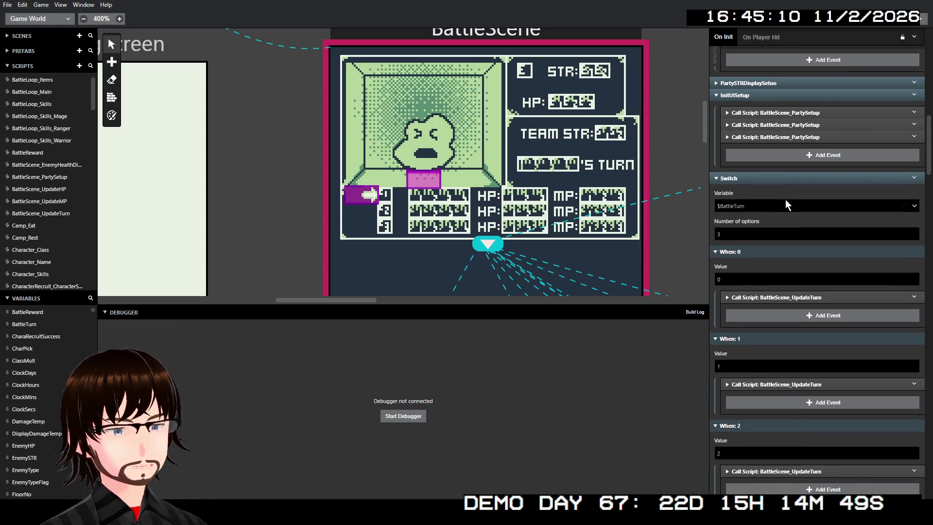
pyautogui.scroll(6, 787, 199)
pyautogui.scroll(-3, 789, 220)
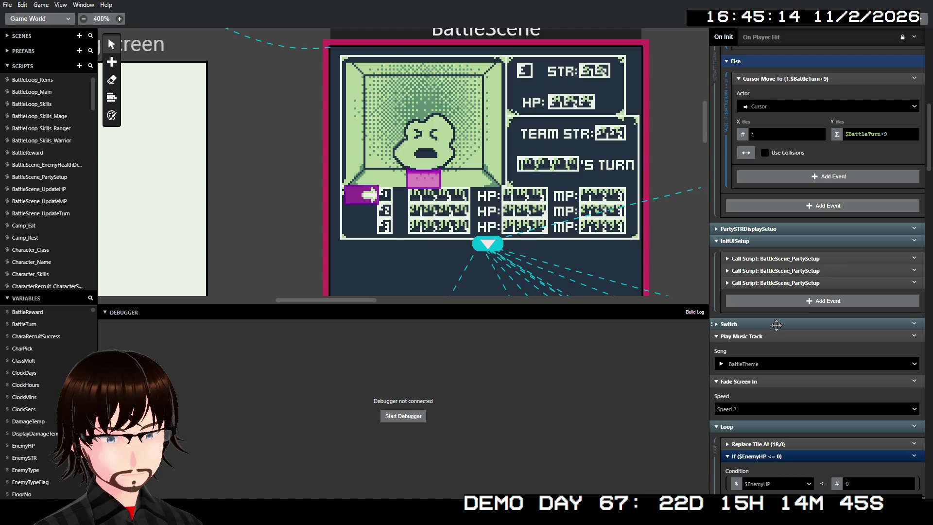
pyautogui.moveTo(776, 325)
pyautogui.mouseDown()
pyautogui.moveTo(818, 58)
pyautogui.moveTo(800, 208)
pyautogui.mouseUp()
# - Expand and collapse the moved Switch to check its cases inside SetBattleTurn
pyautogui.scroll(7, 801, 214)
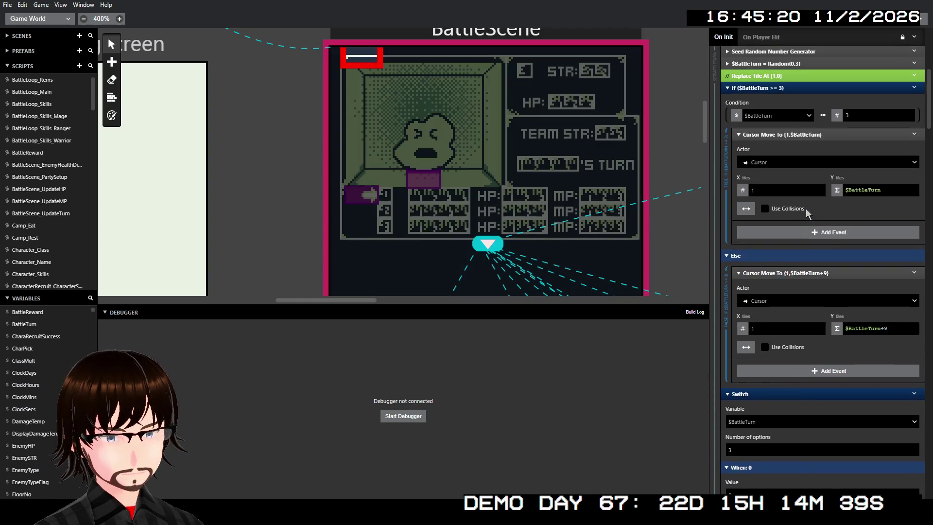
pyautogui.click(765, 245)
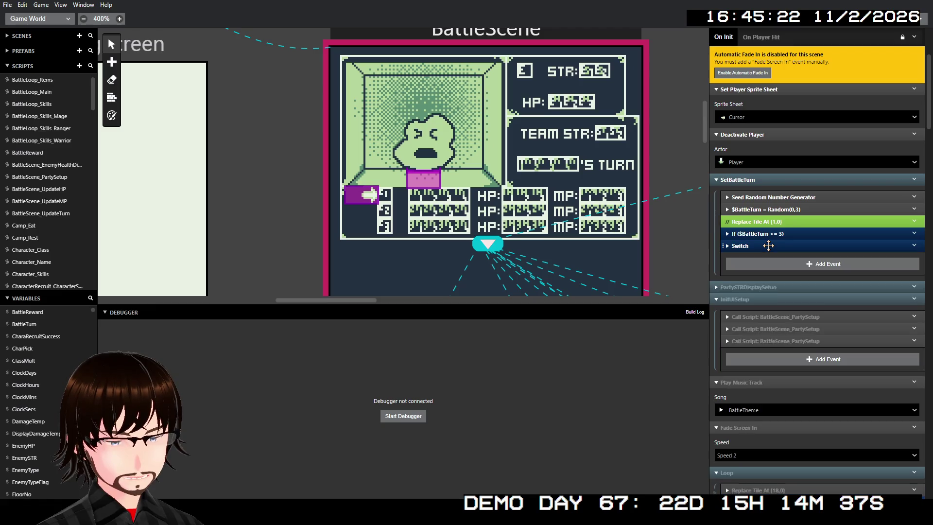
pyautogui.click(768, 245)
pyautogui.click(771, 247)
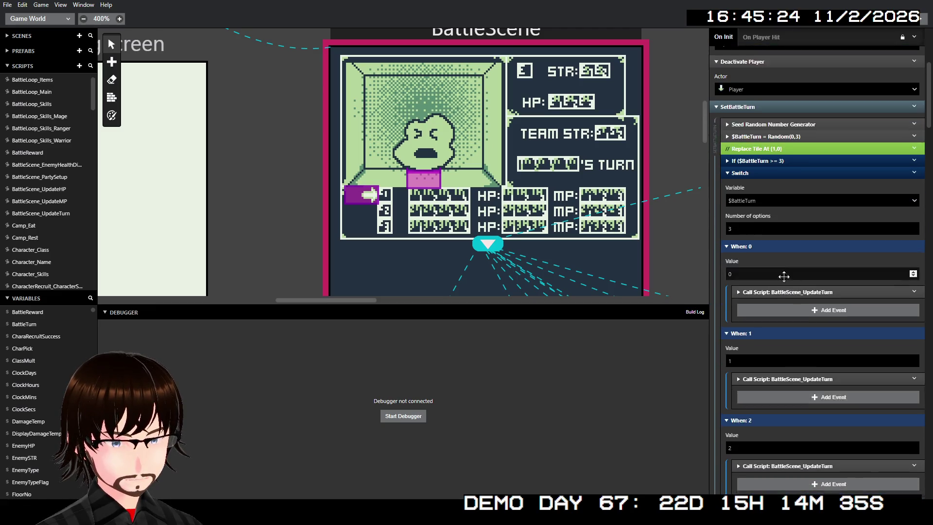
pyautogui.scroll(-2, 779, 263)
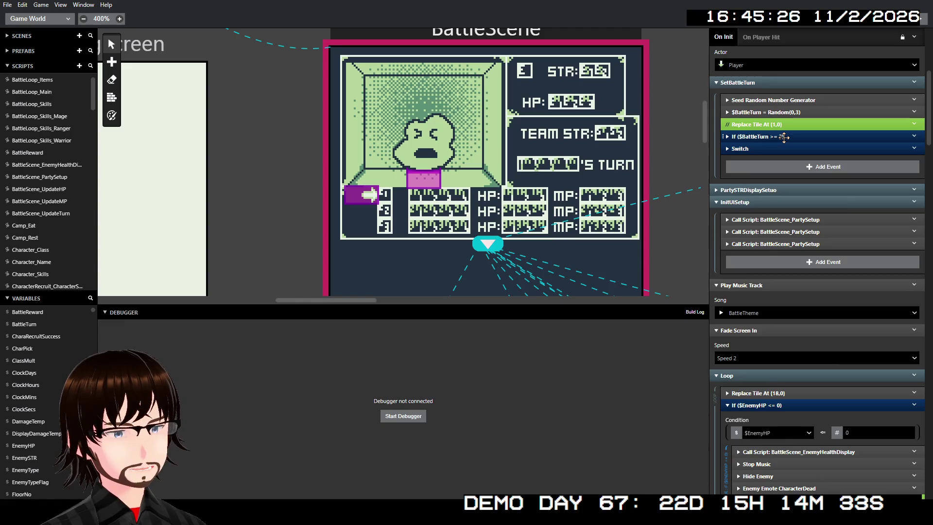
pyautogui.click(774, 148)
pyautogui.click(776, 147)
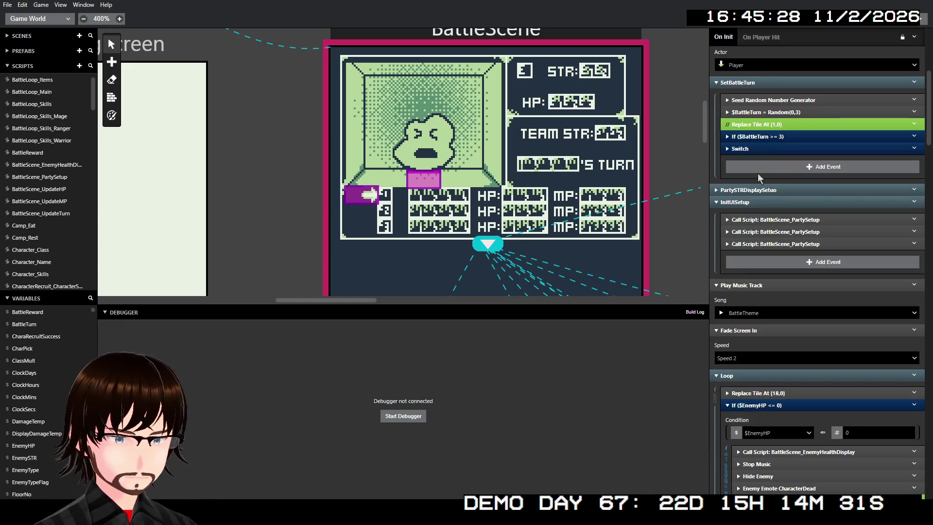
pyautogui.click(766, 149)
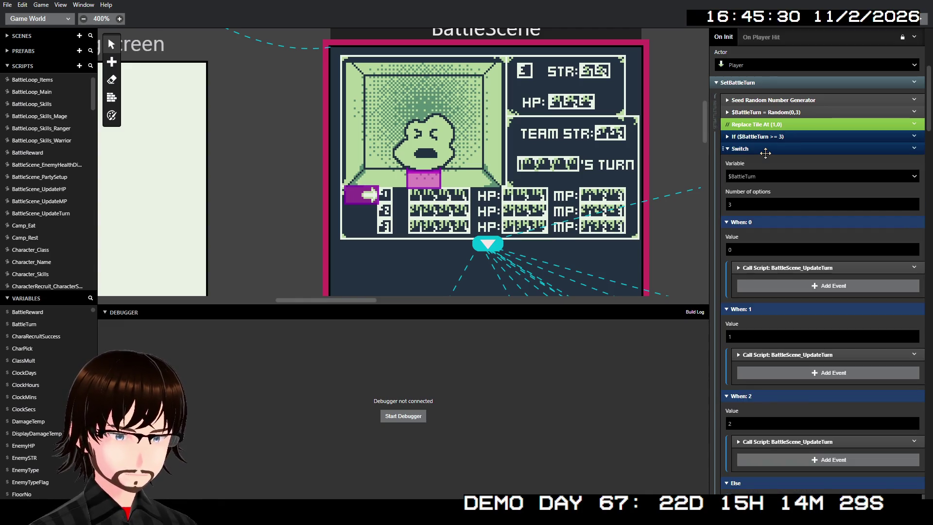
pyautogui.click(765, 151)
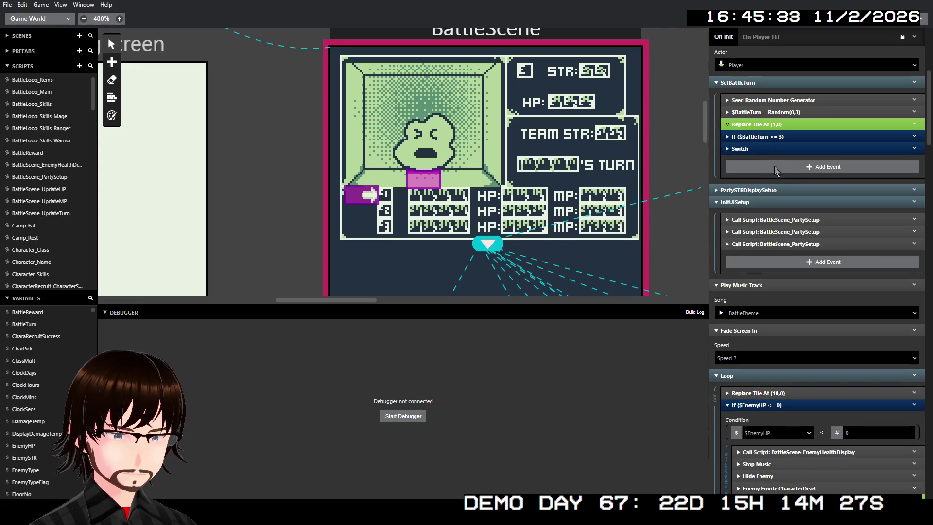
# - Review the SetBattleTurn Switch's BattleScene_UpdateTurn calls per turn case, then open the BattleScene_UpdateTurn script
pyautogui.scroll(-4, 801, 261)
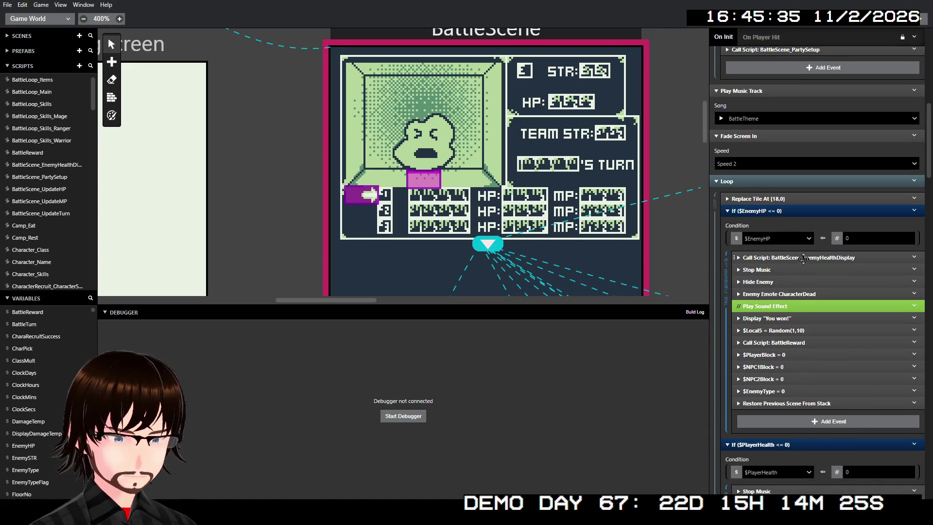
pyautogui.scroll(-1, 806, 277)
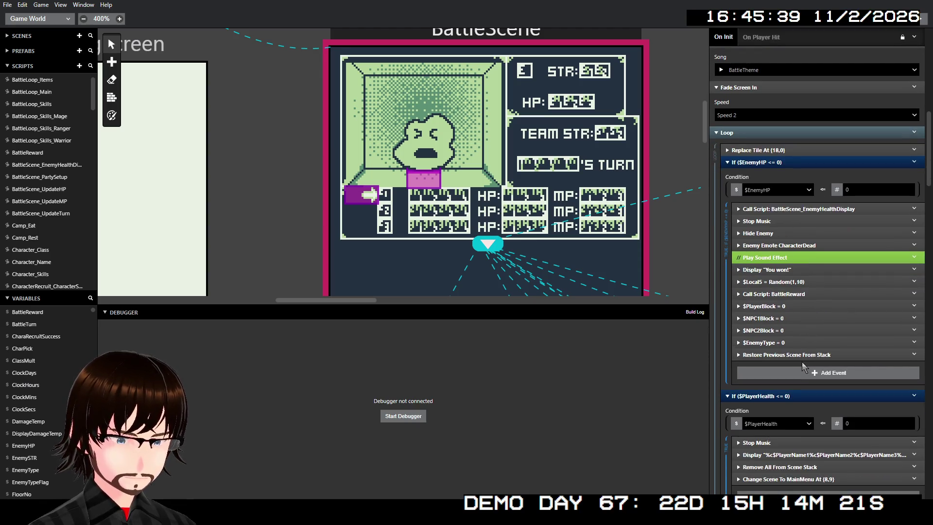
pyautogui.scroll(-3, 799, 360)
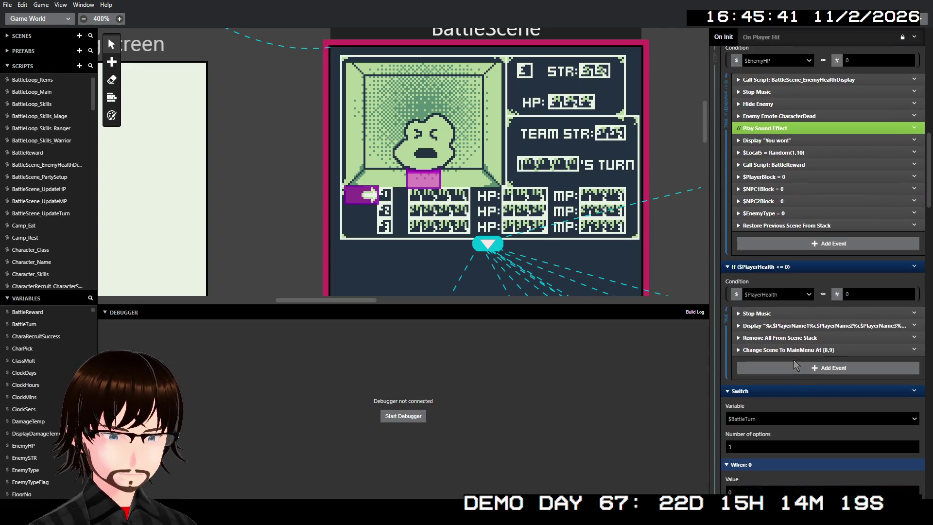
pyautogui.scroll(-5, 794, 360)
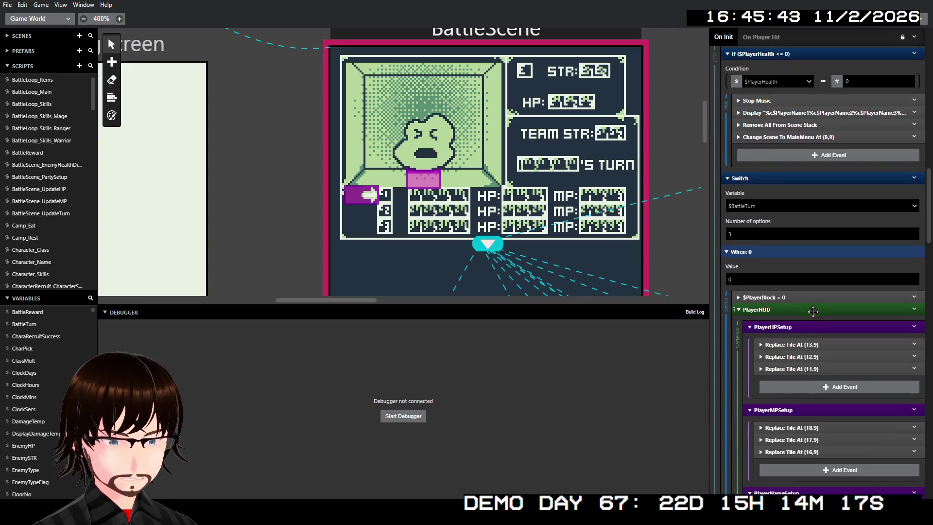
pyautogui.scroll(-2, 813, 310)
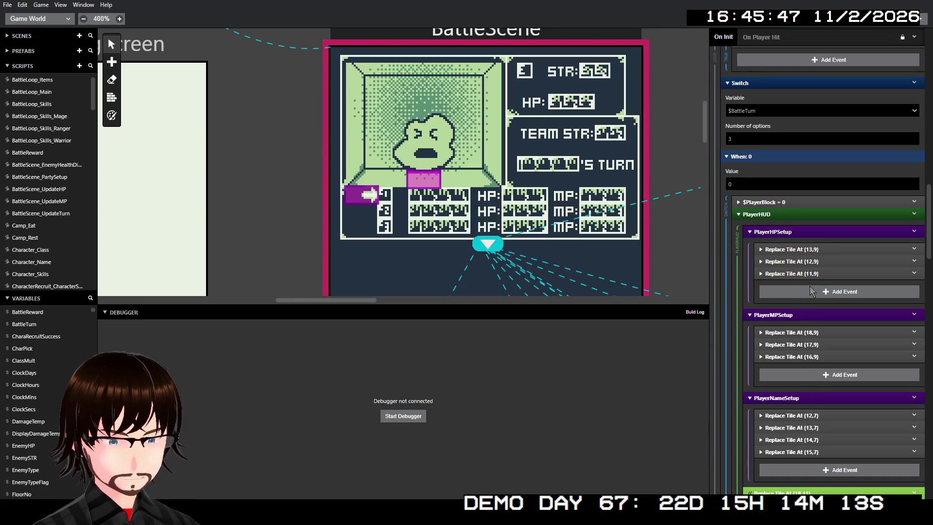
pyautogui.scroll(-3, 811, 291)
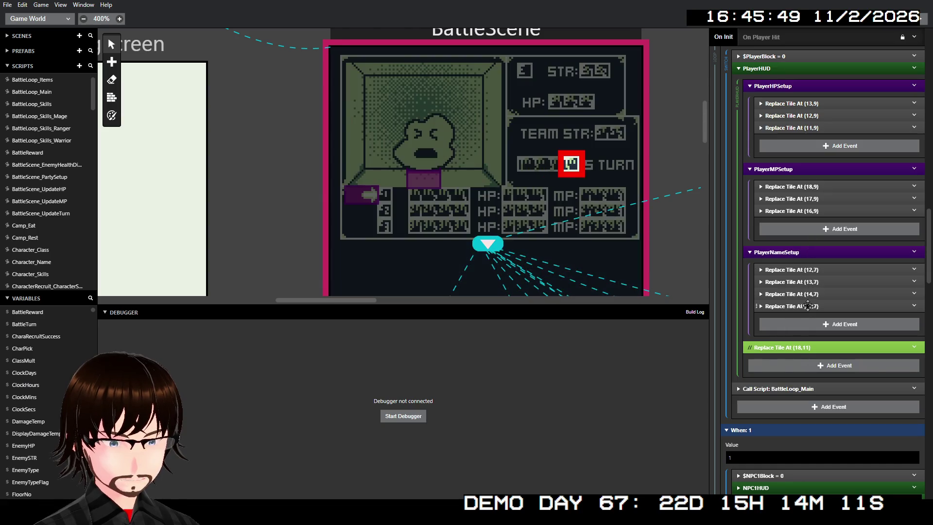
pyautogui.scroll(3, 812, 277)
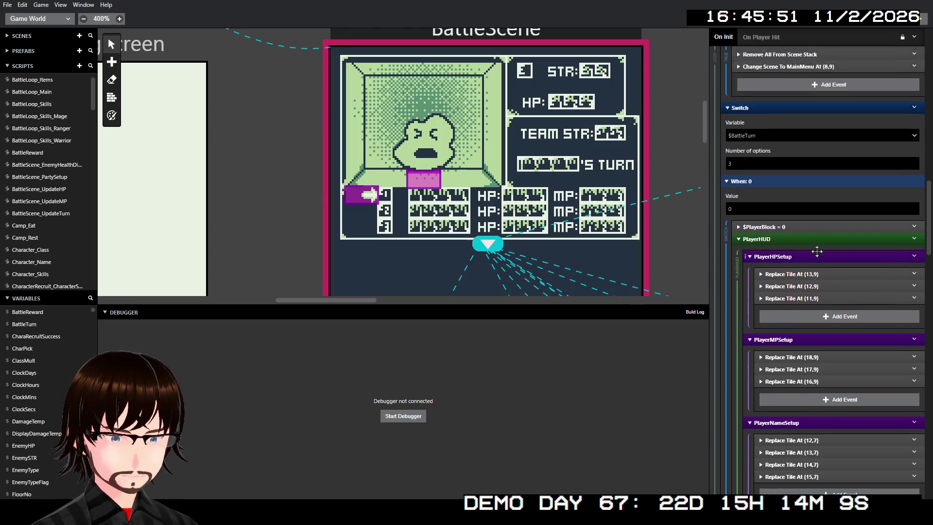
pyautogui.scroll(5, 816, 251)
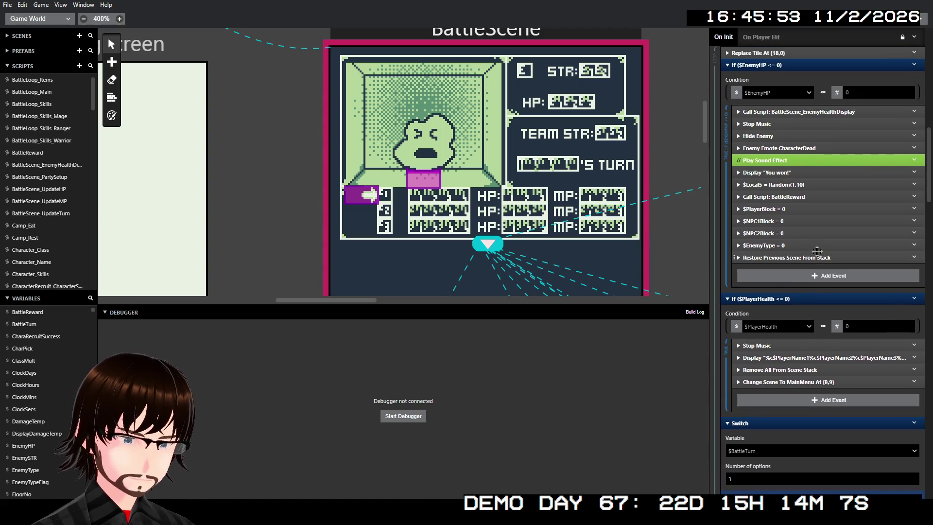
pyautogui.scroll(2, 816, 250)
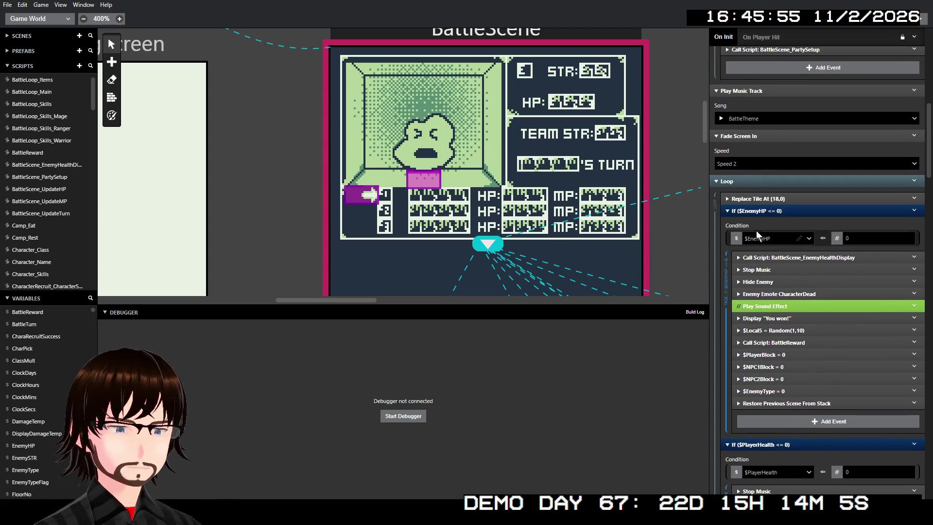
pyautogui.scroll(2, 765, 209)
pyautogui.scroll(2, 773, 185)
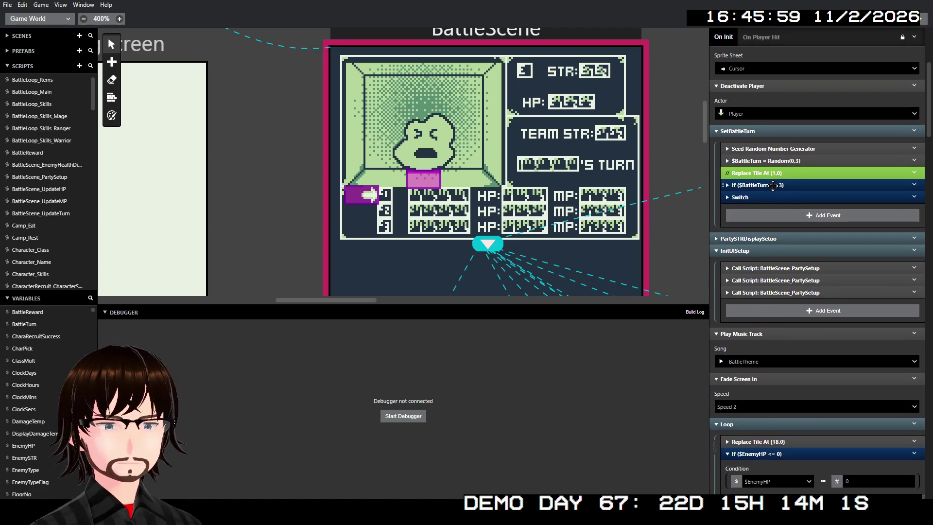
pyautogui.click(765, 198)
pyautogui.scroll(-2, 768, 197)
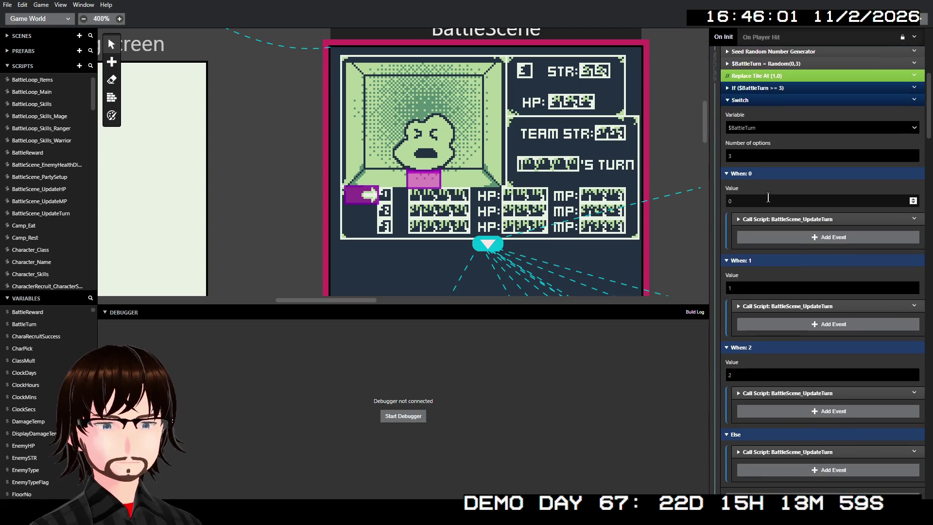
pyautogui.scroll(-2, 767, 197)
pyautogui.scroll(2, 773, 195)
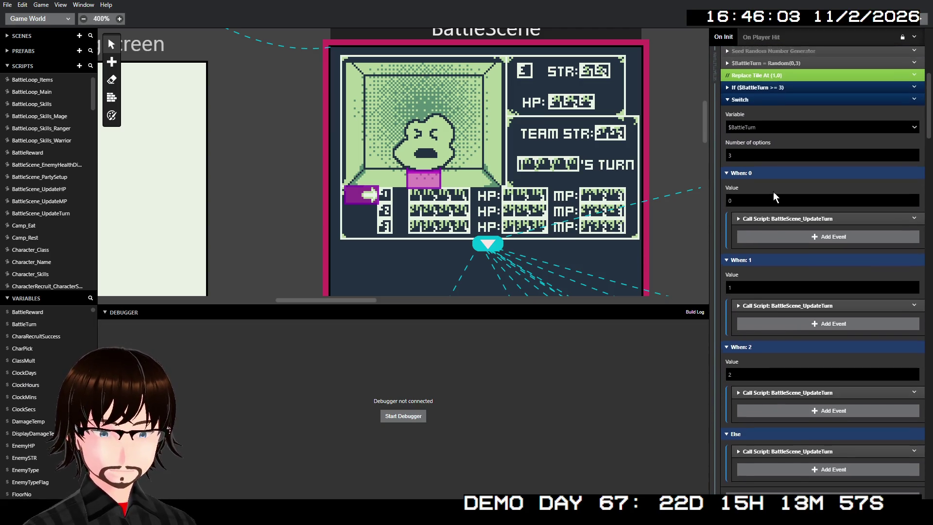
pyautogui.scroll(2, 774, 191)
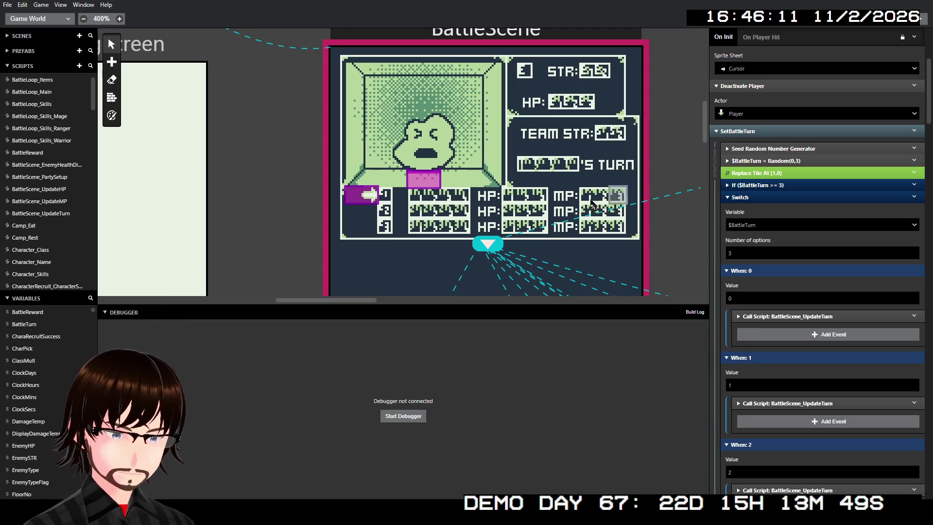
pyautogui.click(68, 212)
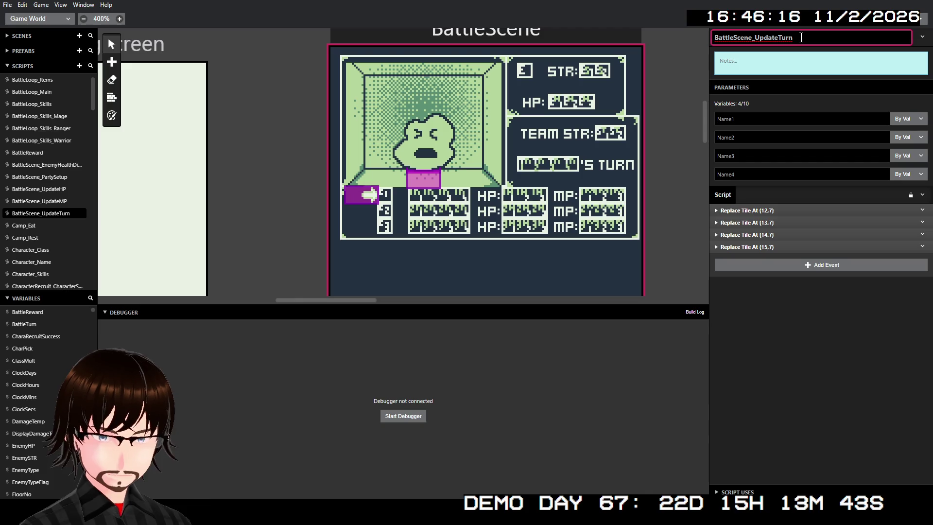
# - Rename the script to BattleScene_UpdateTurnName by appending 'Name' to its name
pyautogui.write('Name')
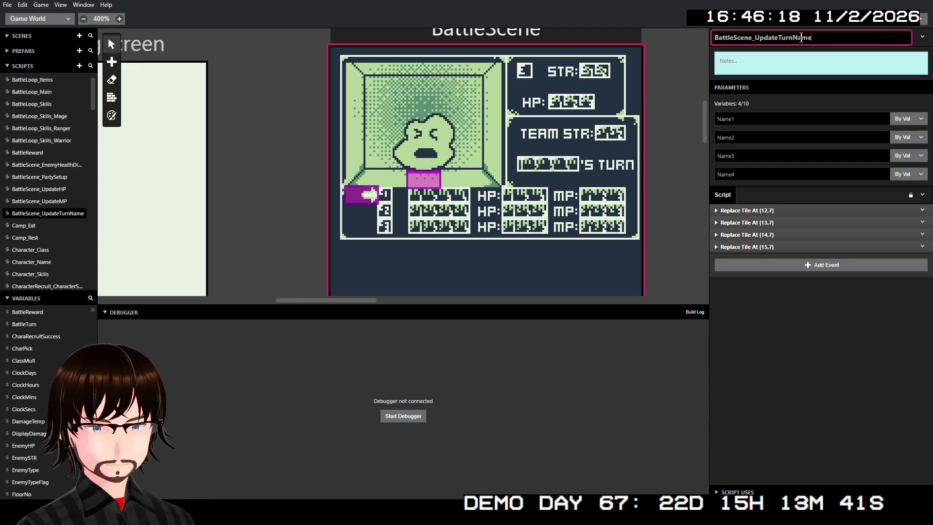
pyautogui.click(772, 342)
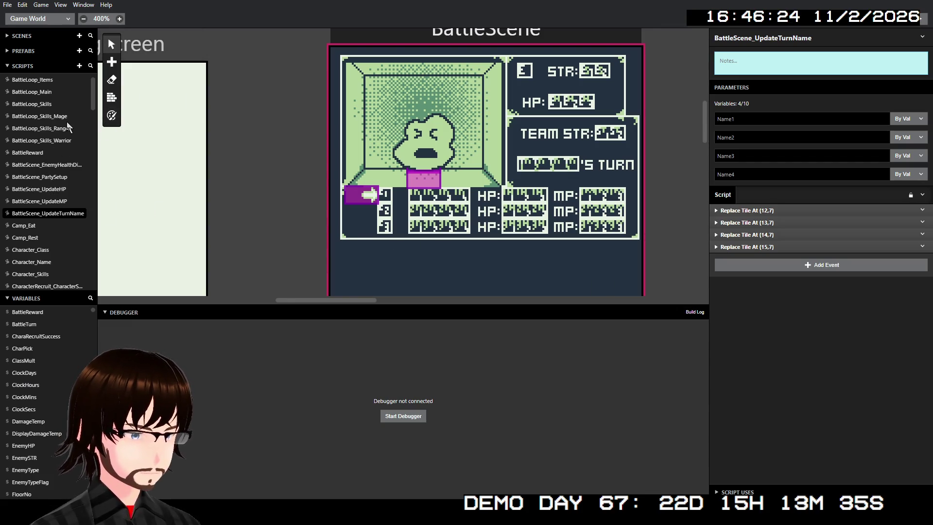
# - Create a new empty script named BattleScene_UpdateTurn and return to BattleScene's On Init events
pyautogui.click(80, 67)
pyautogui.tripleClick(743, 38)
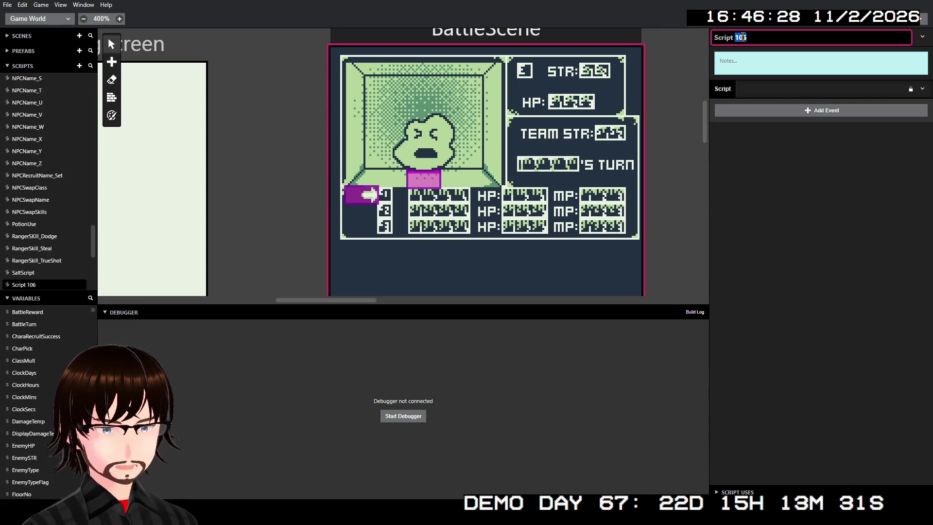
pyautogui.write('Battl')
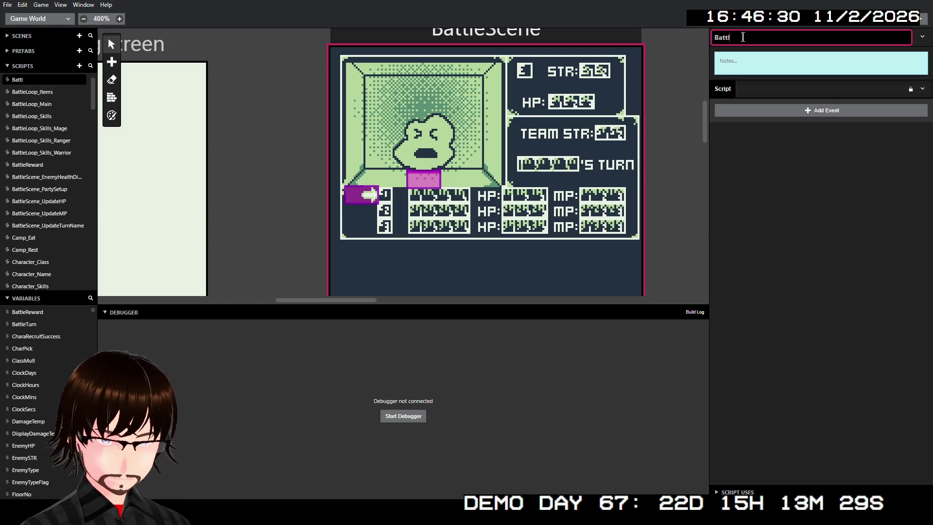
pyautogui.write('eScene_')
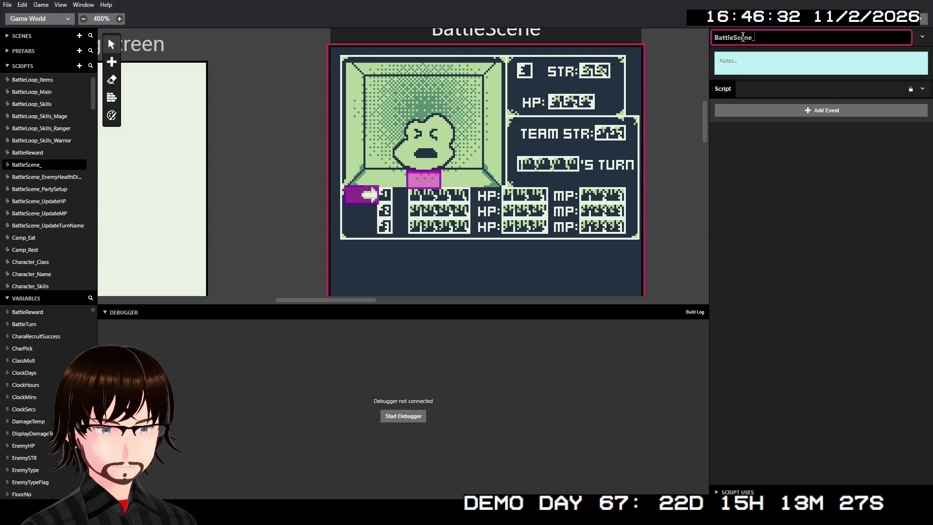
pyautogui.write('UpdateTurn')
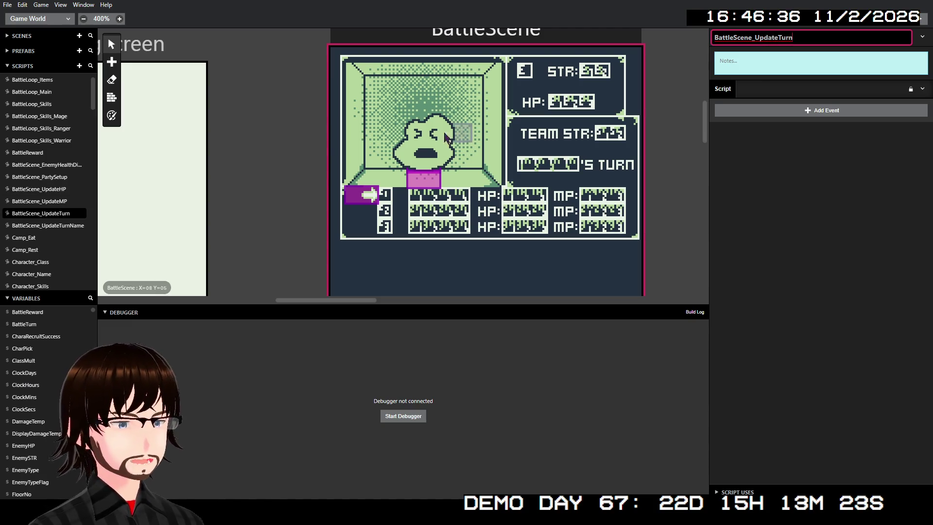
pyautogui.scroll(1, 70, 112)
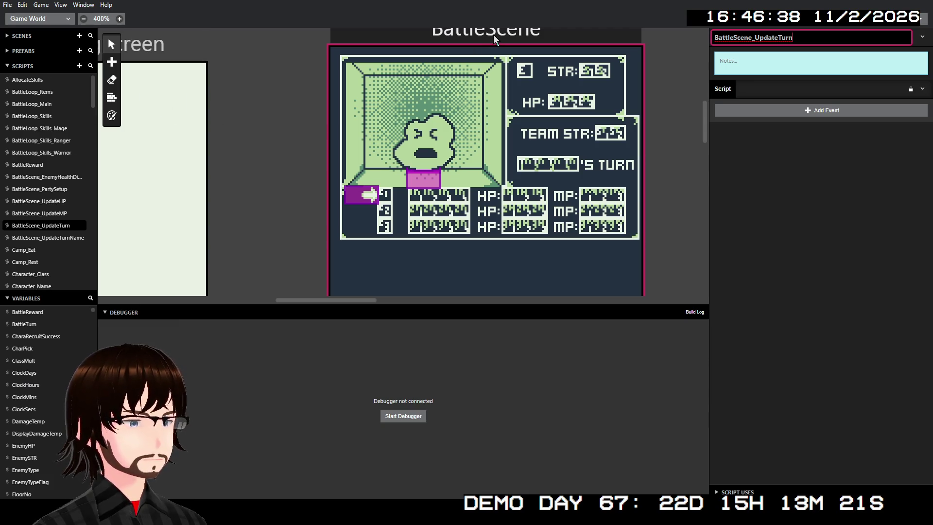
pyautogui.click(494, 34)
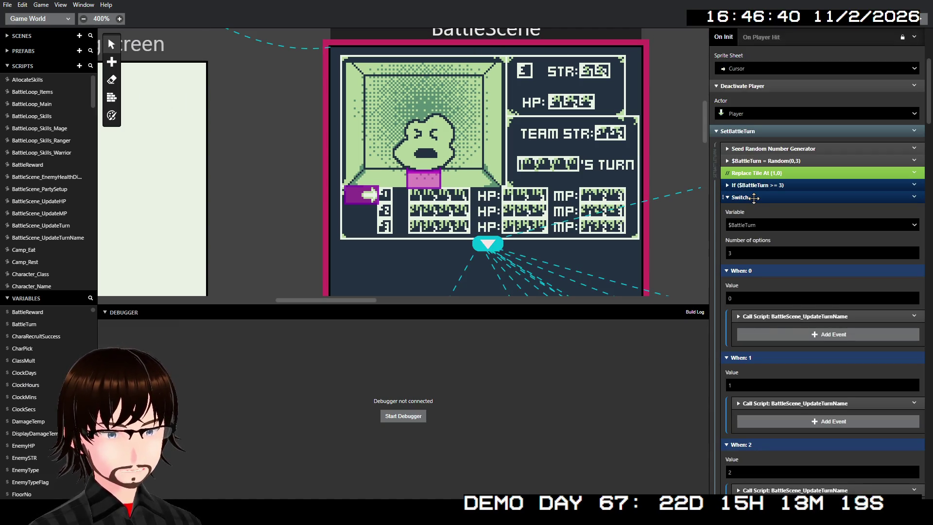
pyautogui.rightClick(755, 199)
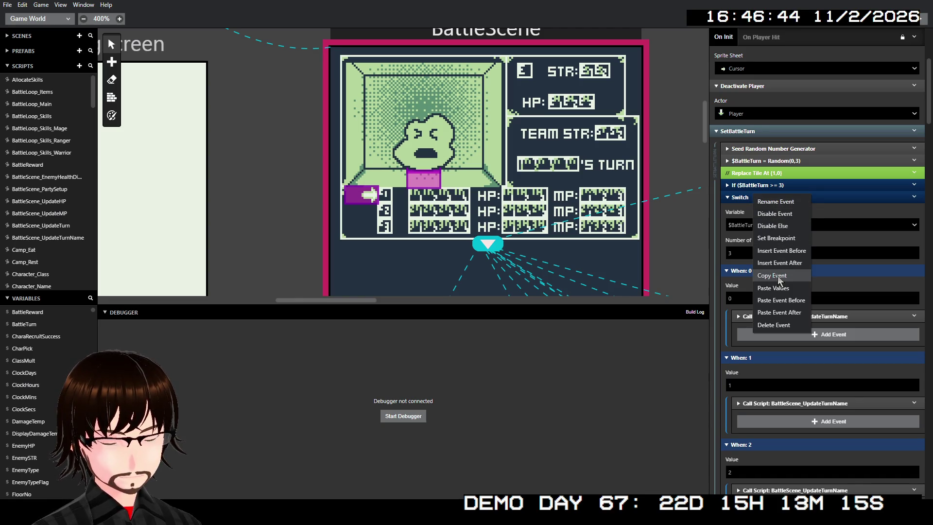
# - Copy the collapsed If ($BattleTurn >= 3) and Switch events together, then open the empty BattleScene_UpdateTurn script
pyautogui.click(788, 185)
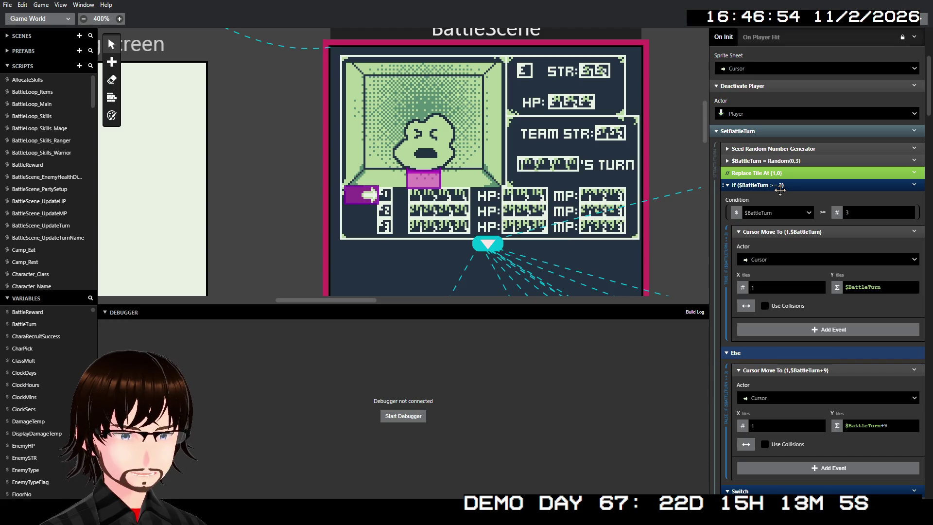
pyautogui.scroll(-1, 777, 194)
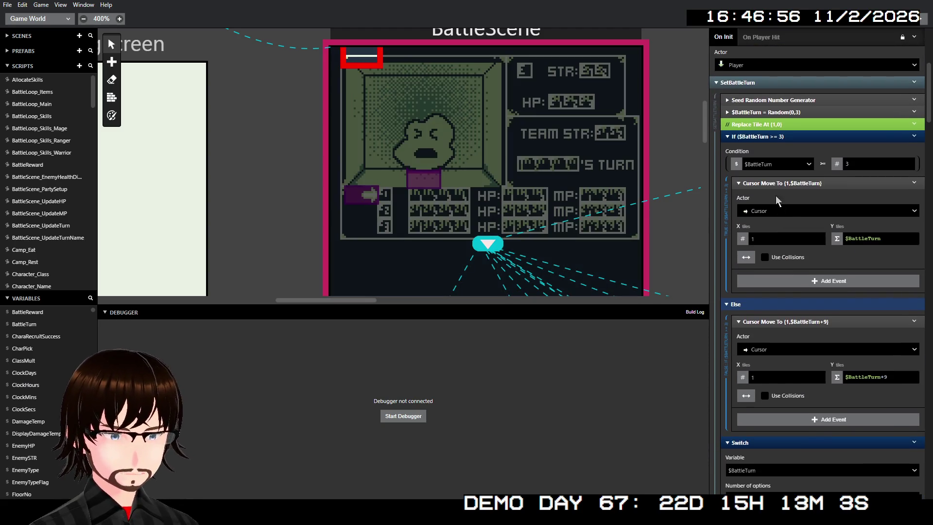
pyautogui.click(779, 153)
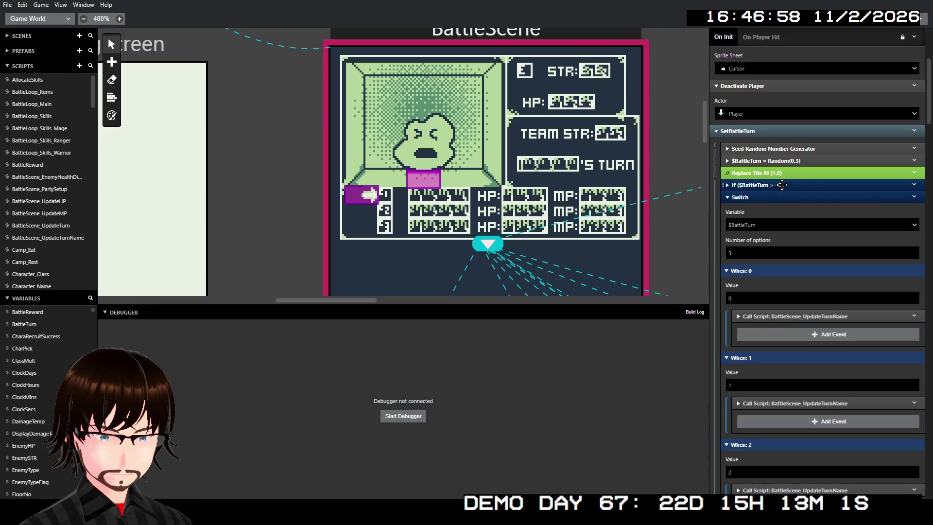
pyautogui.click(775, 197)
pyautogui.keyDown('shift'); pyautogui.click(775, 197); pyautogui.keyUp('shift')
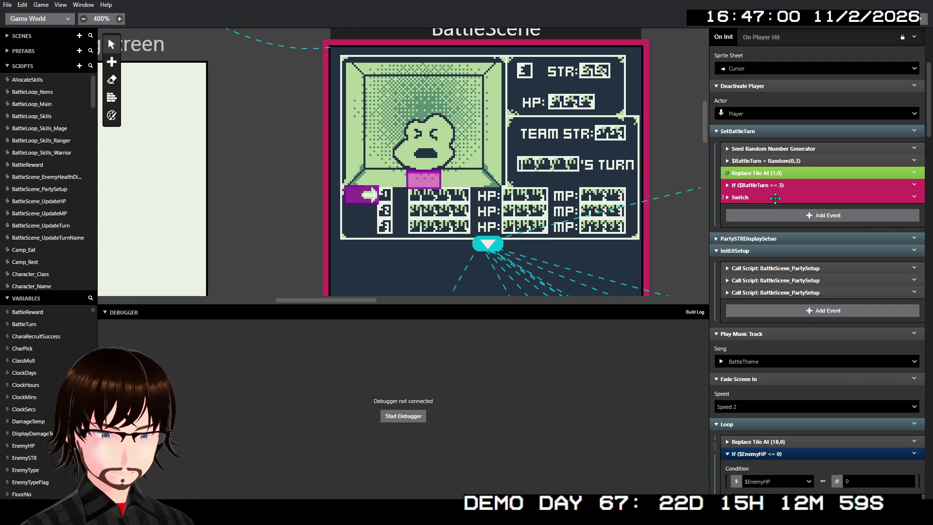
pyautogui.rightClick(775, 198)
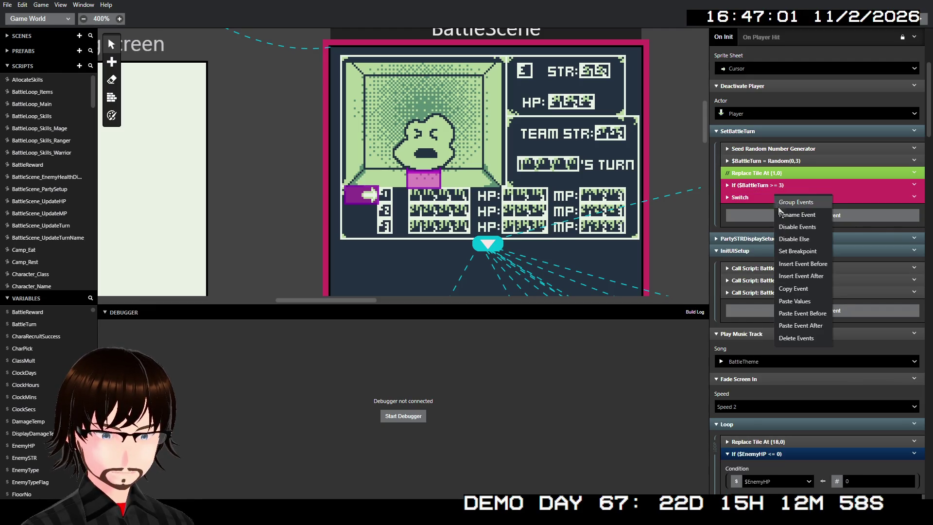
pyautogui.click(787, 290)
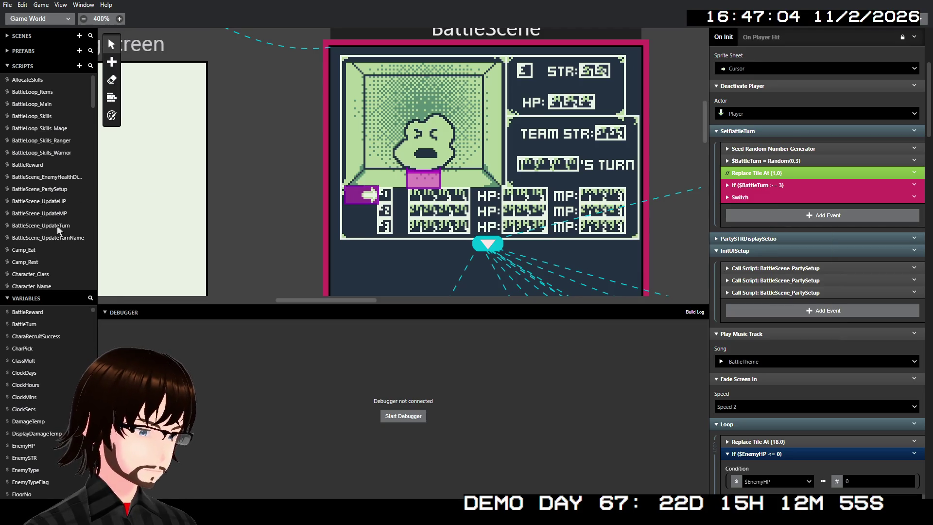
pyautogui.click(57, 225)
# - Paste the copied If and Switch events into BattleScene_UpdateTurn and set the first Move To to Actor A
pyautogui.click(922, 89)
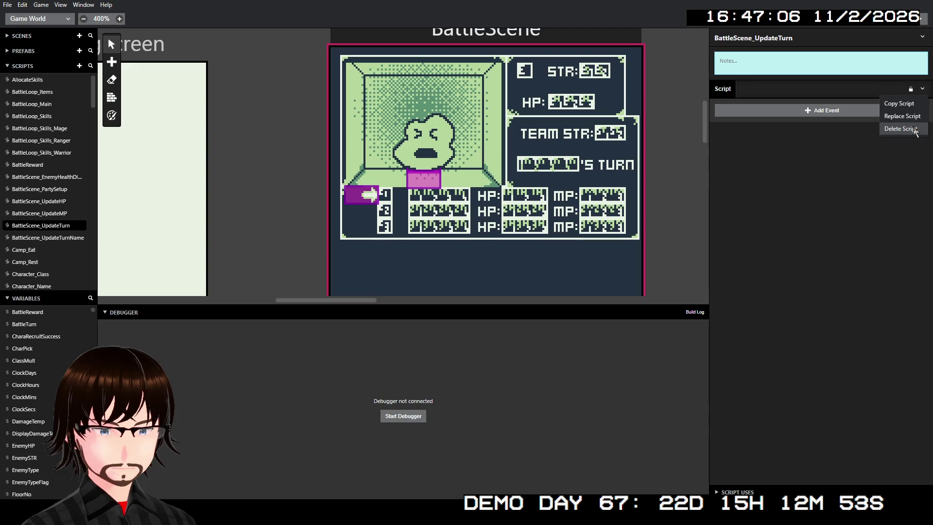
pyautogui.click(898, 125)
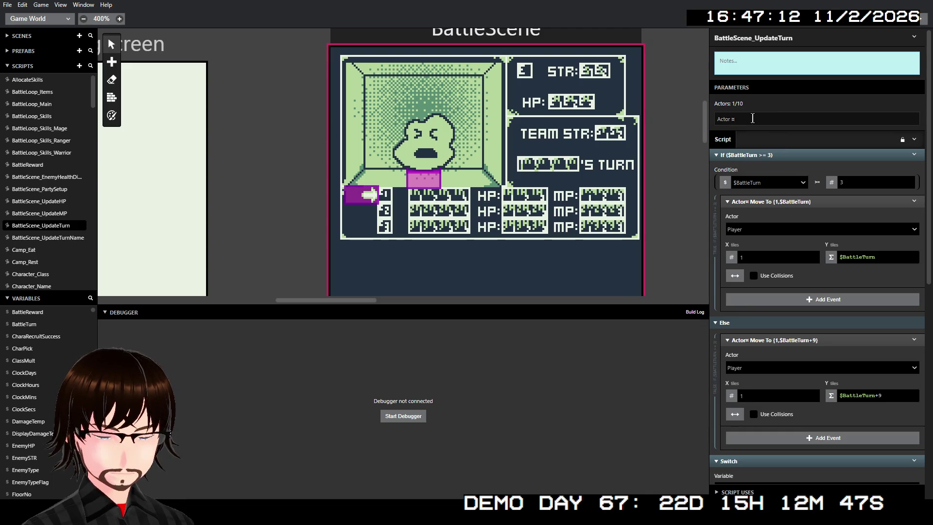
pyautogui.click(744, 119)
pyautogui.click(761, 230)
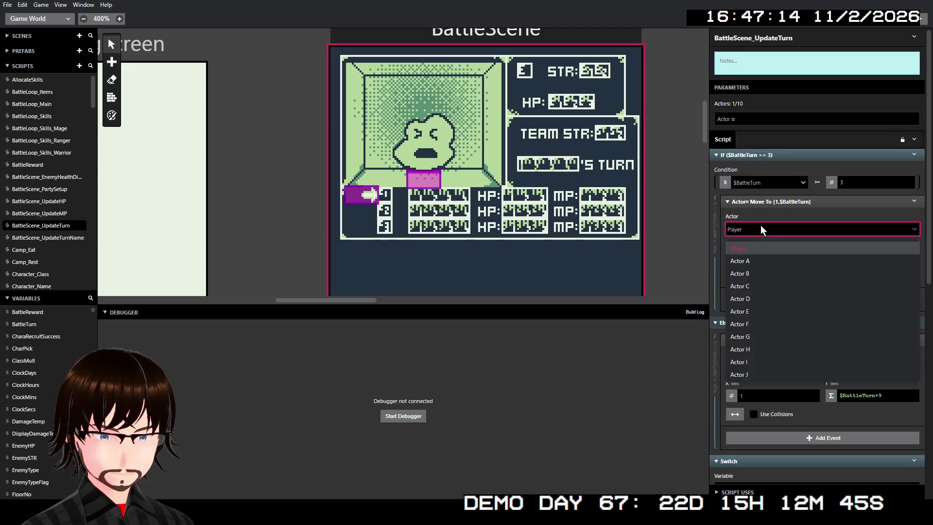
pyautogui.click(768, 261)
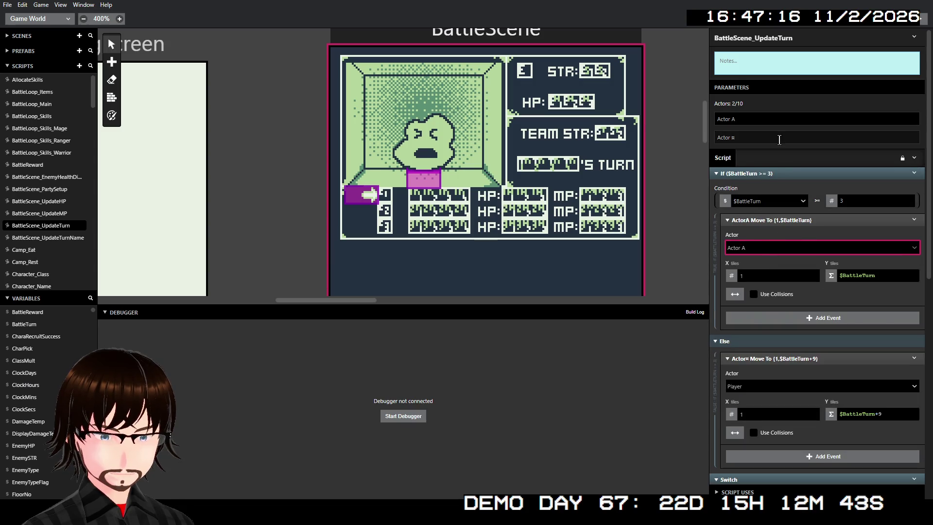
# - Set the Else Move To to Actor A and remove the unused Actor B parameter
pyautogui.scroll(-1, 779, 139)
pyautogui.click(761, 340)
pyautogui.click(761, 368)
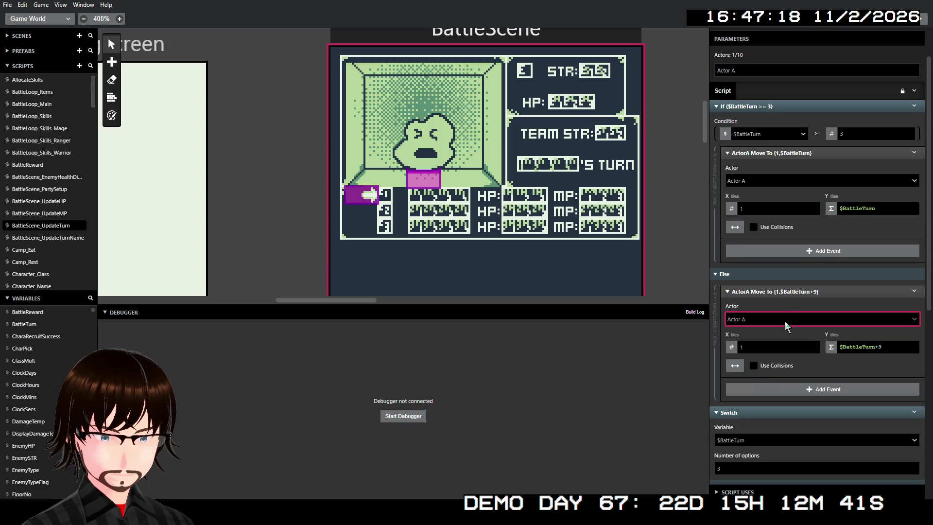
pyautogui.scroll(-6, 786, 324)
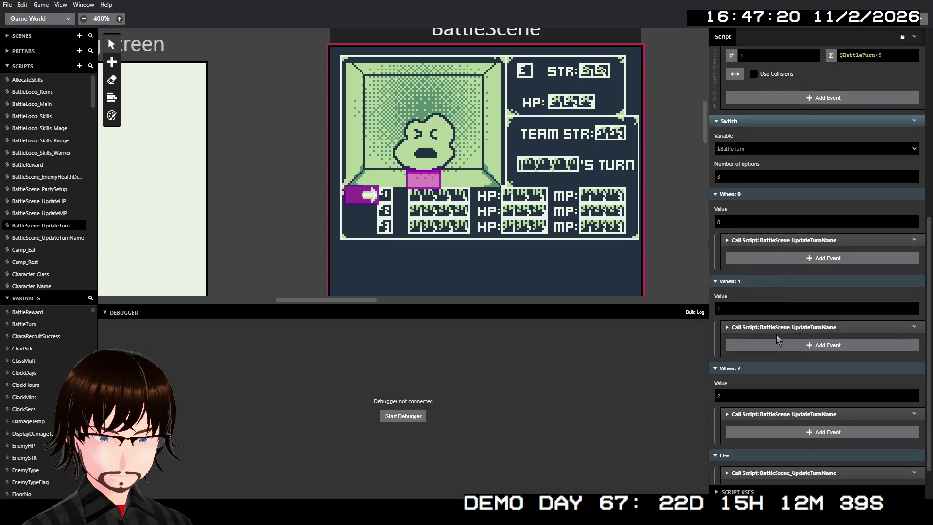
pyautogui.scroll(4, 781, 330)
pyautogui.scroll(-4, 787, 308)
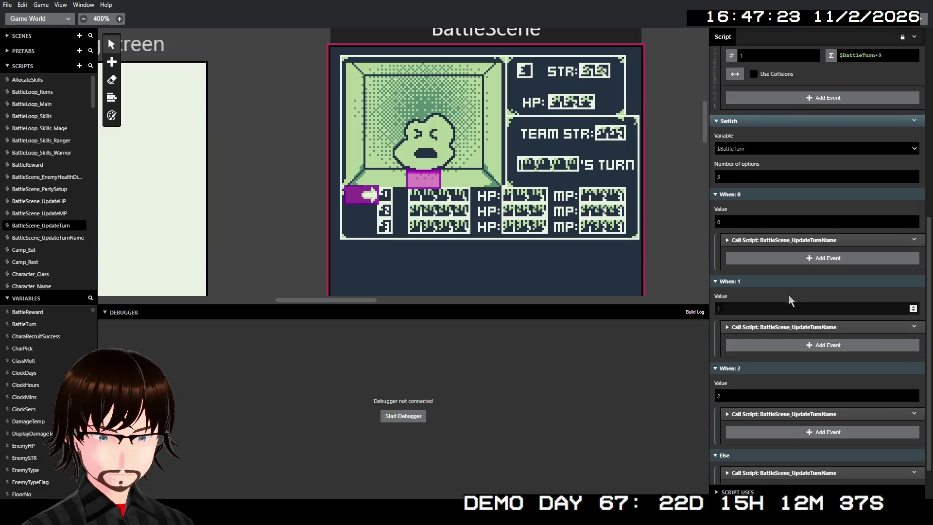
# - Review the Call Script events under When 0, When 1, When 2 and Else
pyautogui.click(801, 240)
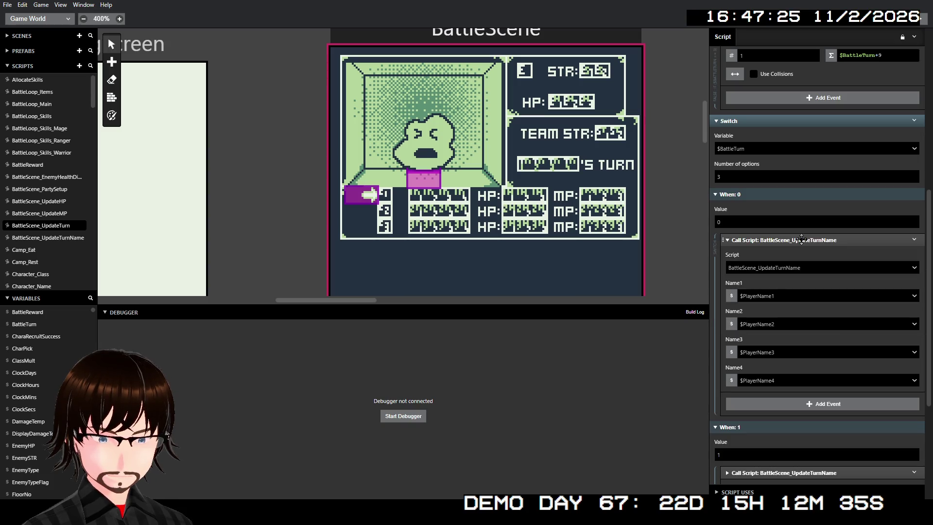
pyautogui.click(801, 240)
pyautogui.click(783, 328)
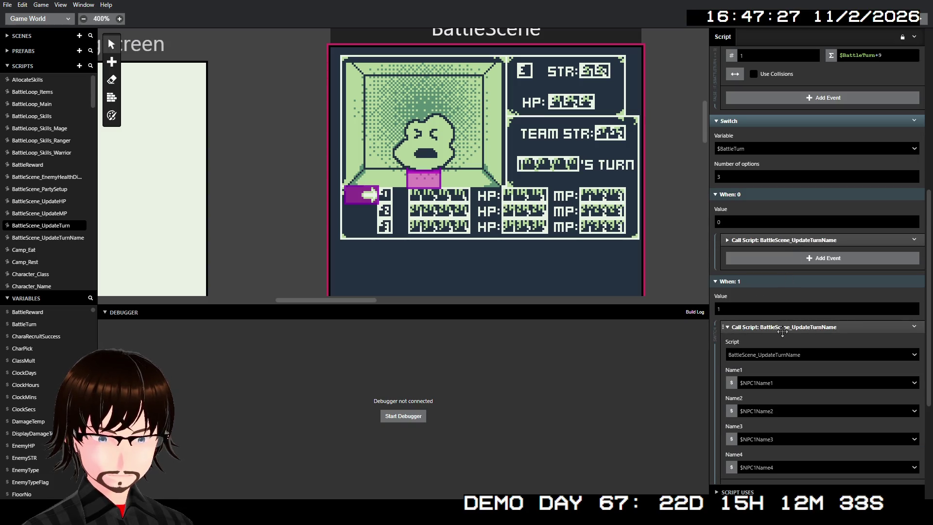
pyautogui.click(782, 328)
pyautogui.click(787, 413)
pyautogui.click(787, 414)
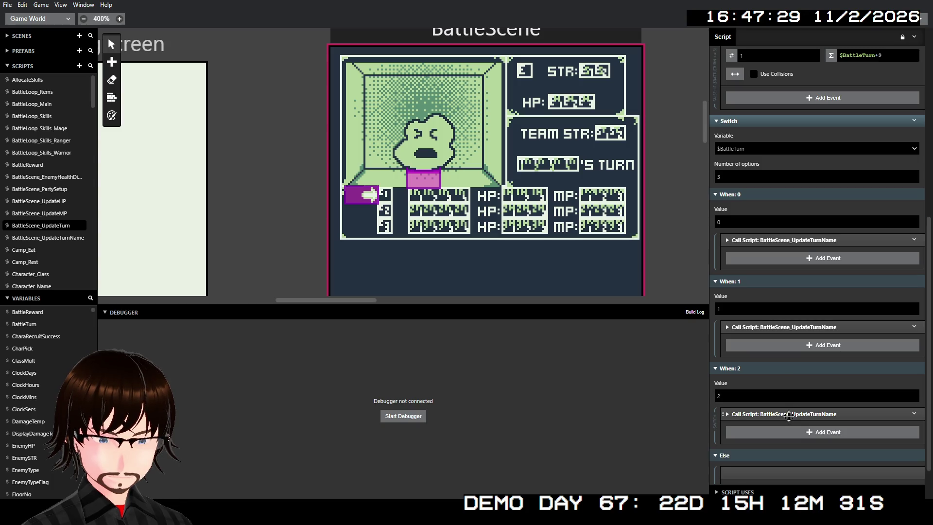
pyautogui.scroll(-1, 782, 351)
pyautogui.click(790, 425)
pyautogui.scroll(-3, 790, 428)
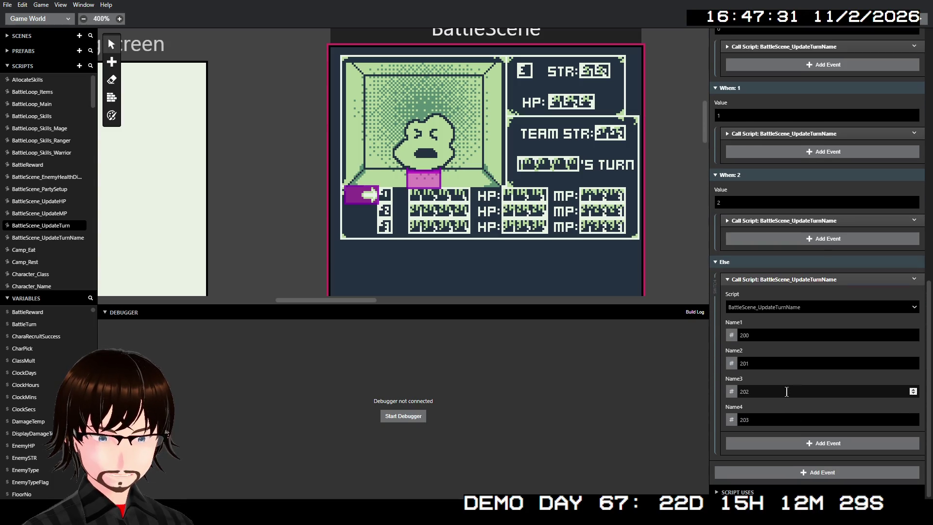
pyautogui.scroll(10, 797, 282)
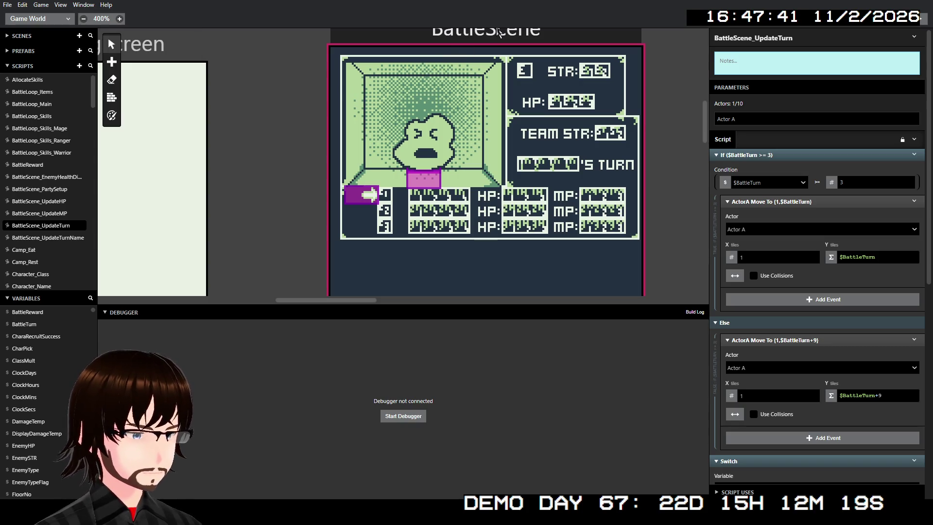
# - In BattleScene's On Init, add a Call Script after the Switch calling BattleScene_UpdateTurn with Cursor as Actor A
pyautogui.click(500, 32)
pyautogui.click(826, 215)
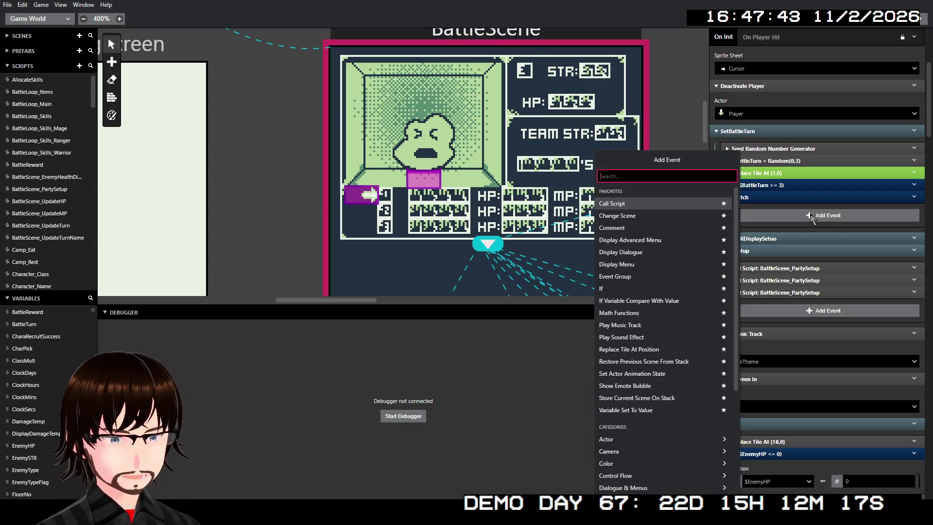
pyautogui.click(692, 204)
pyautogui.click(763, 237)
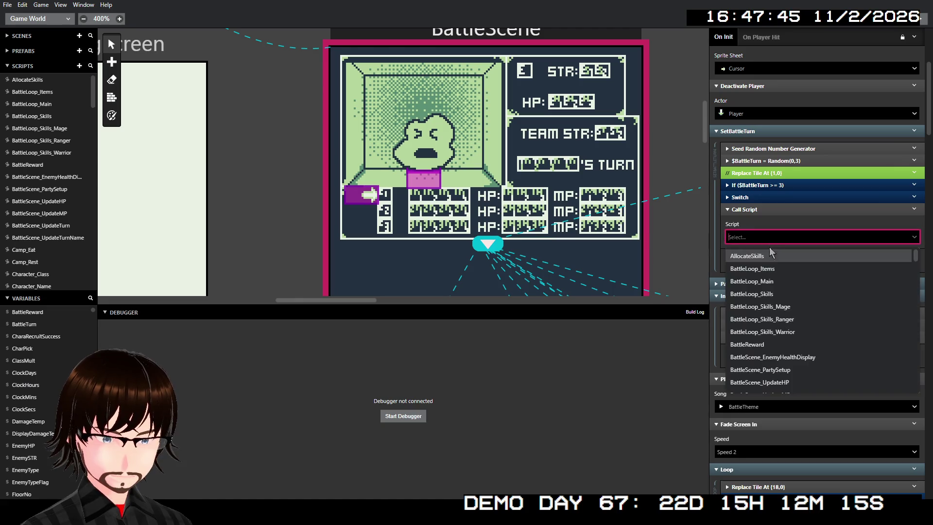
pyautogui.scroll(-2, 799, 303)
pyautogui.click(800, 313)
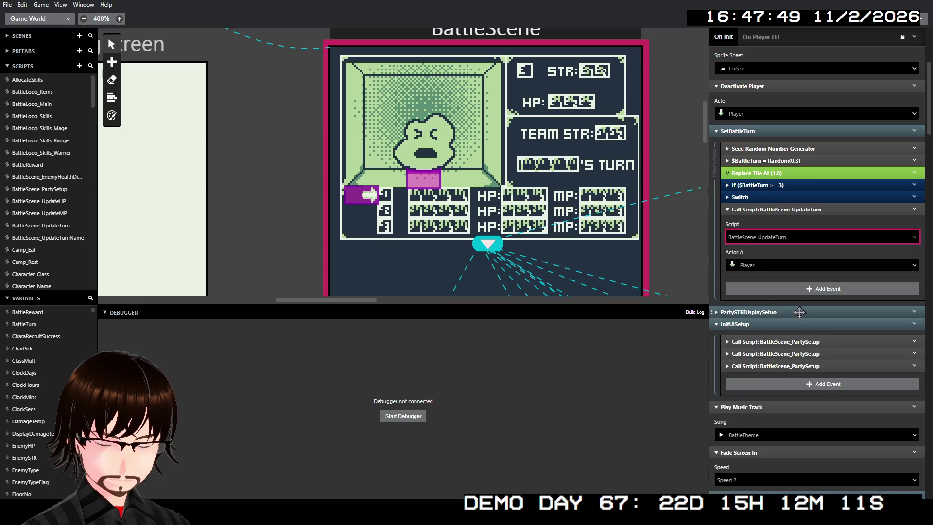
pyautogui.click(776, 265)
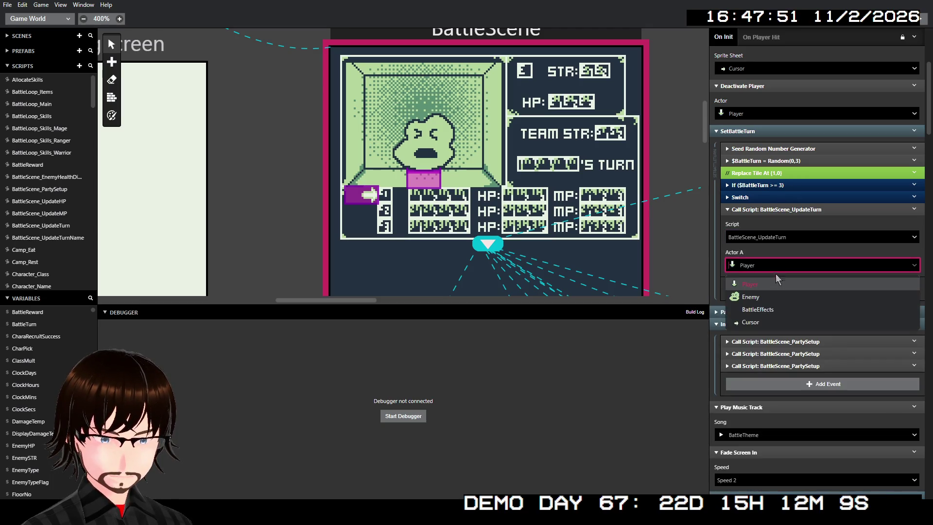
pyautogui.click(777, 320)
# - Disable the original If and Switch events, leaving only the new Call Script active
pyautogui.click(784, 198)
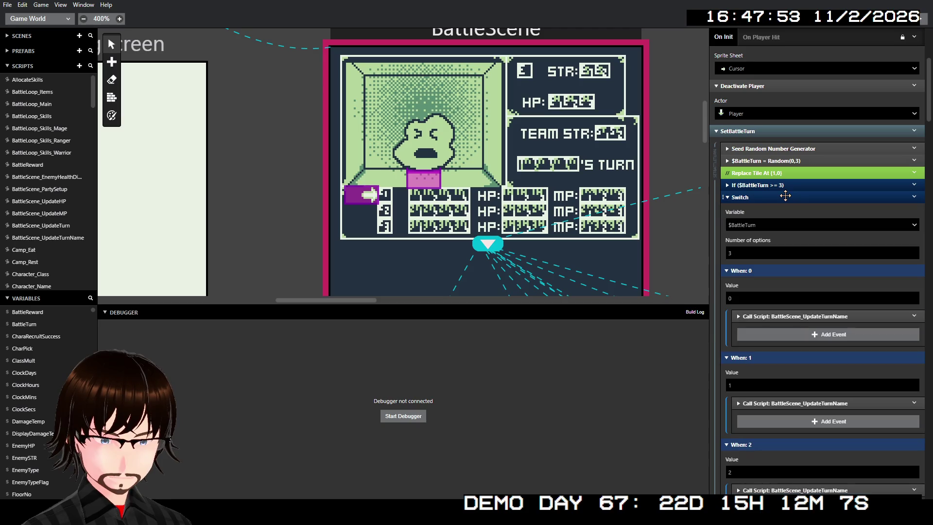
pyautogui.click(780, 196)
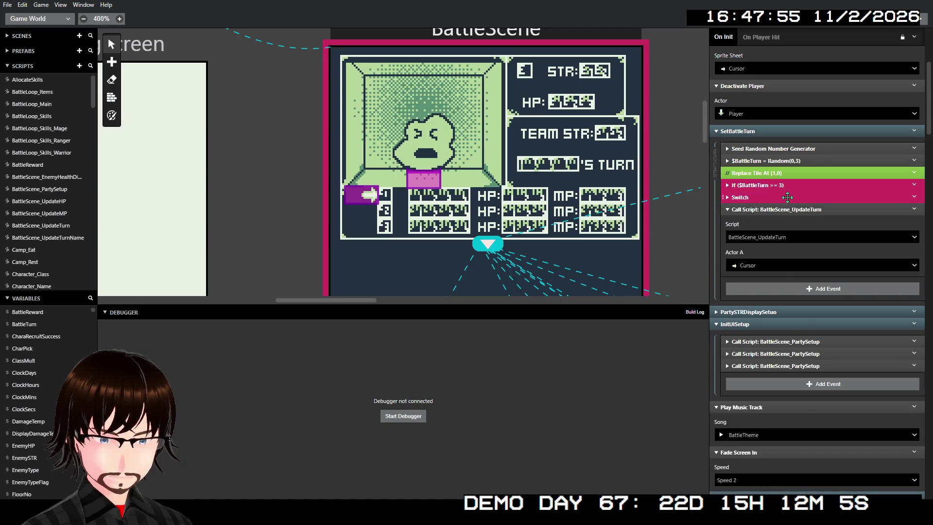
pyautogui.rightClick(779, 196)
pyautogui.click(815, 224)
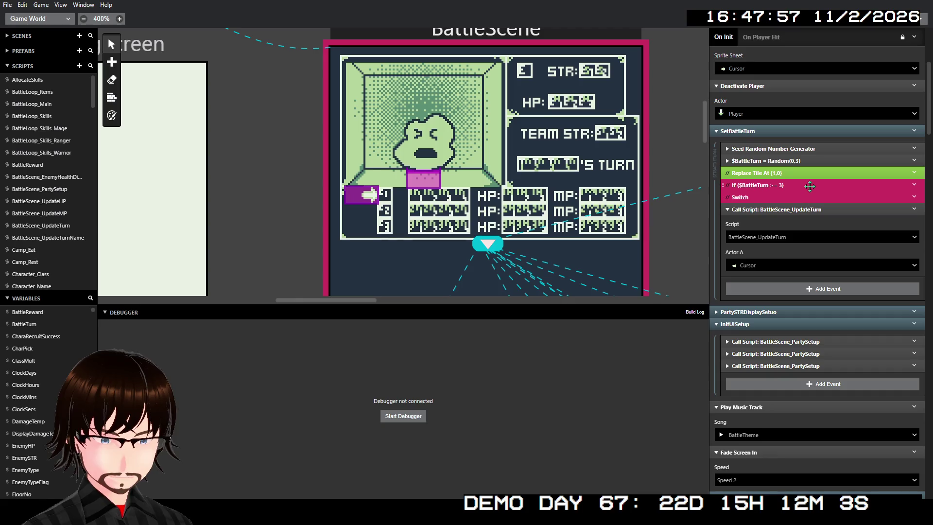
pyautogui.click(814, 230)
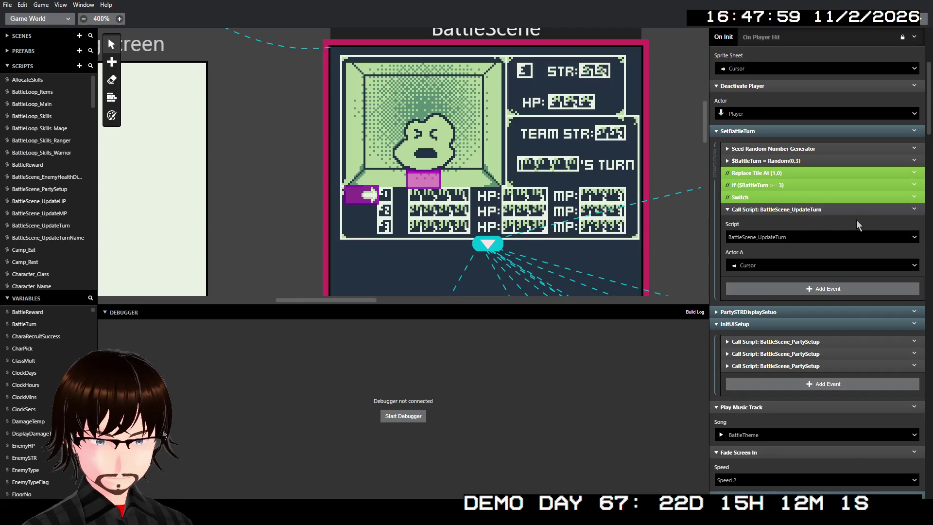
pyautogui.click(821, 209)
pyautogui.click(816, 210)
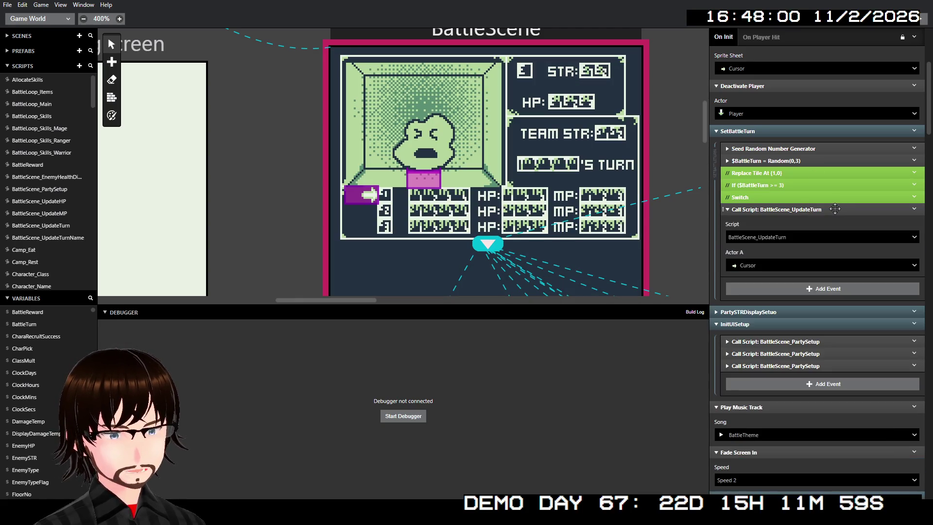
pyautogui.click(814, 209)
pyautogui.scroll(-15, 806, 253)
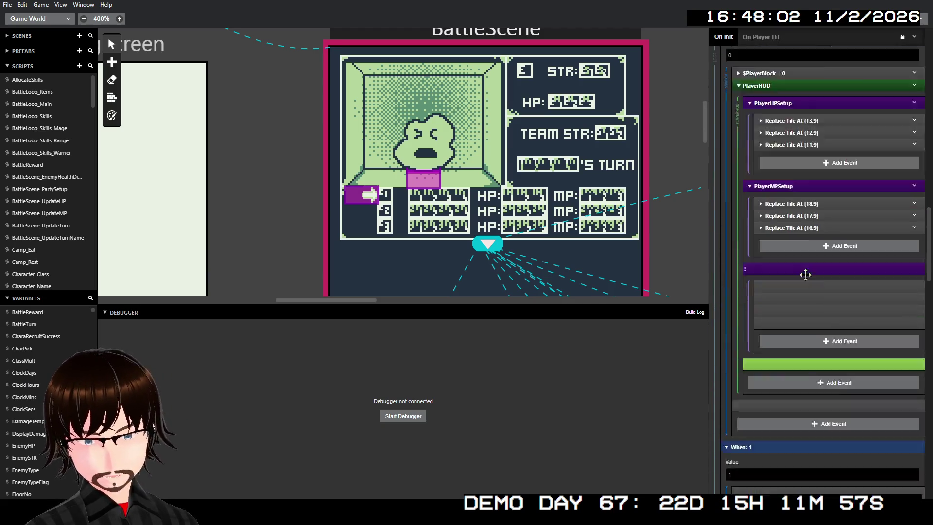
pyautogui.scroll(10, 792, 282)
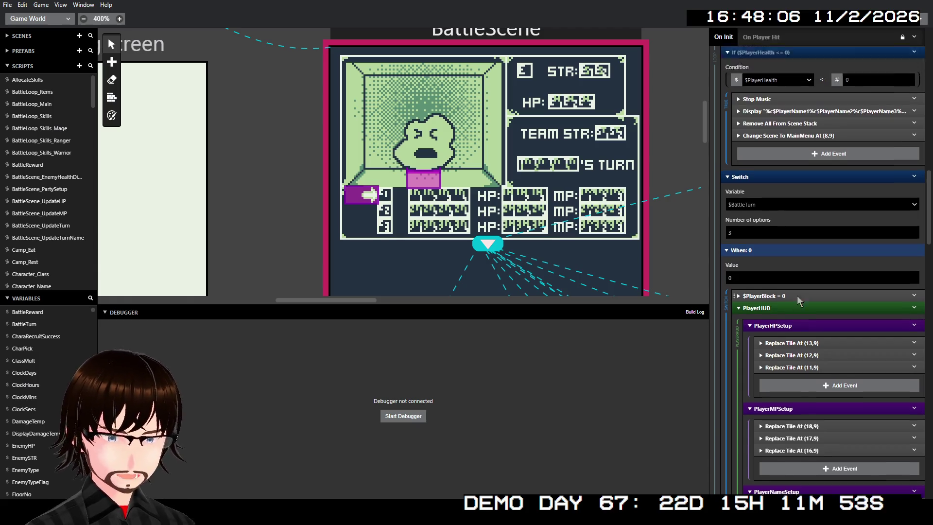
pyautogui.scroll(-3, 797, 291)
pyautogui.scroll(-3, 809, 282)
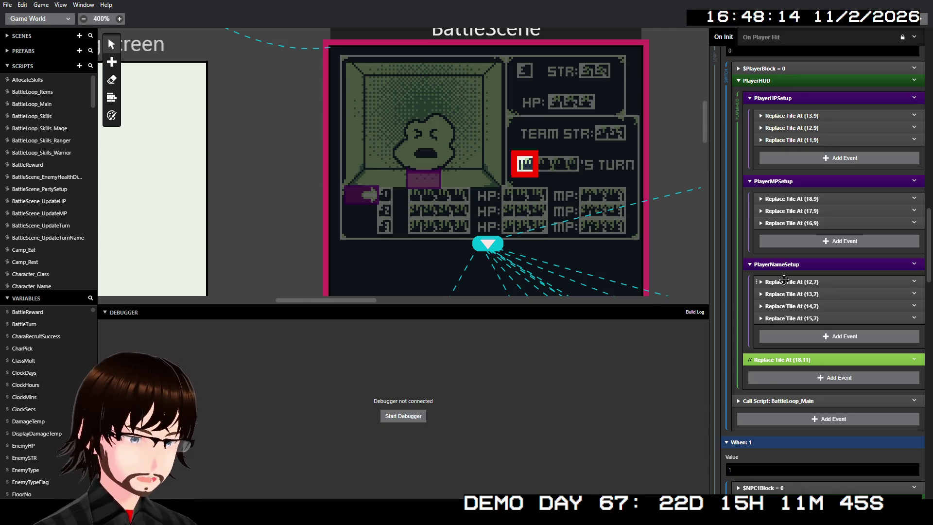
pyautogui.scroll(-10, 783, 279)
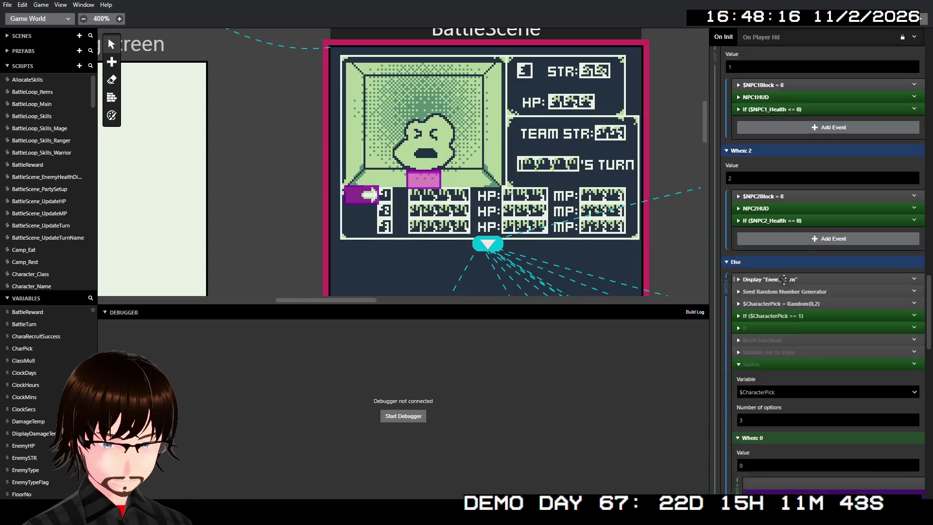
pyautogui.scroll(10, 782, 278)
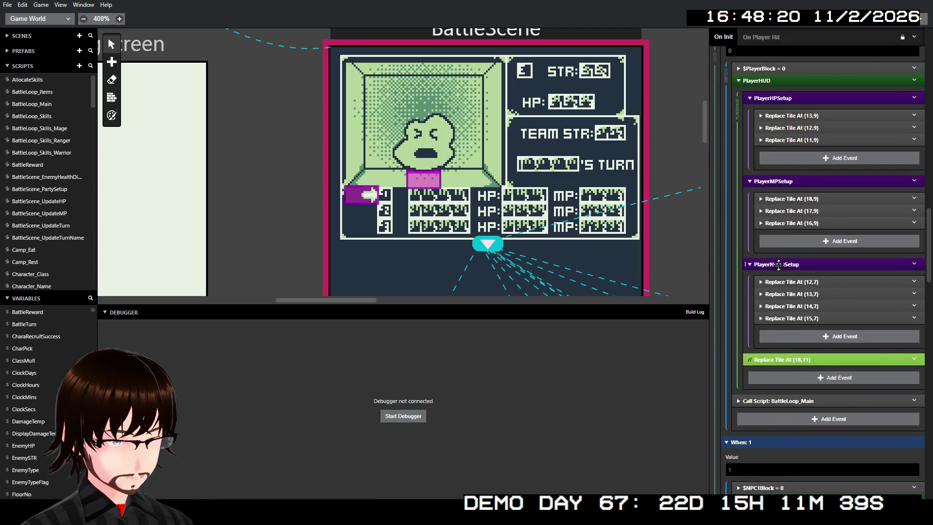
pyautogui.scroll(10, 778, 265)
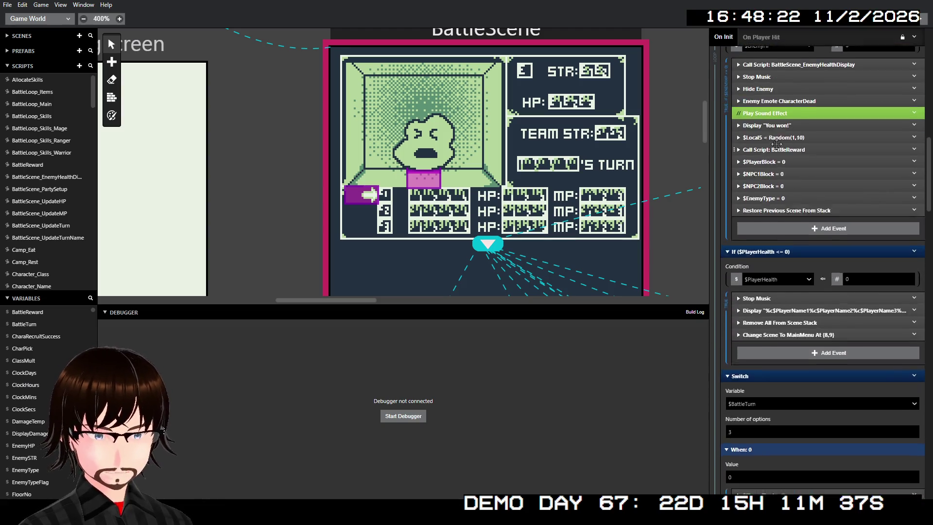
pyautogui.scroll(5, 776, 156)
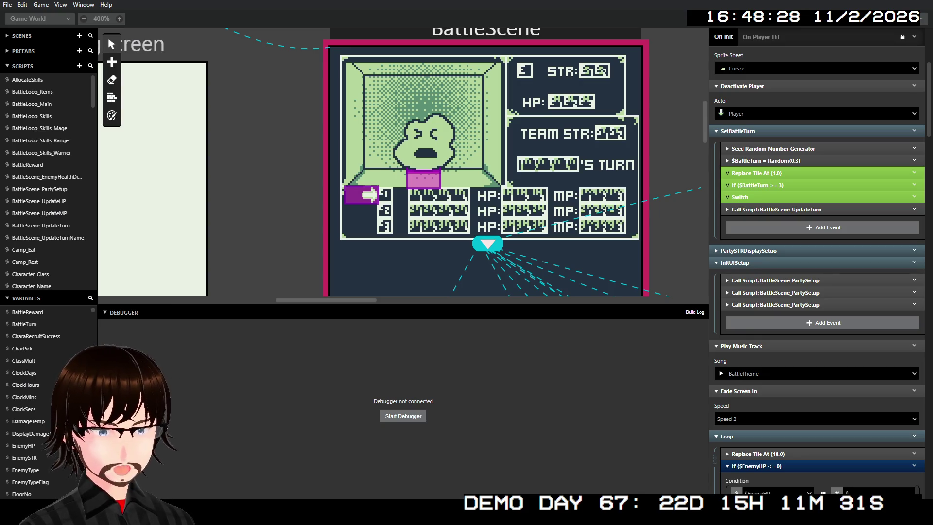
pyautogui.scroll(-1, 489, 248)
pyautogui.scroll(2, 489, 247)
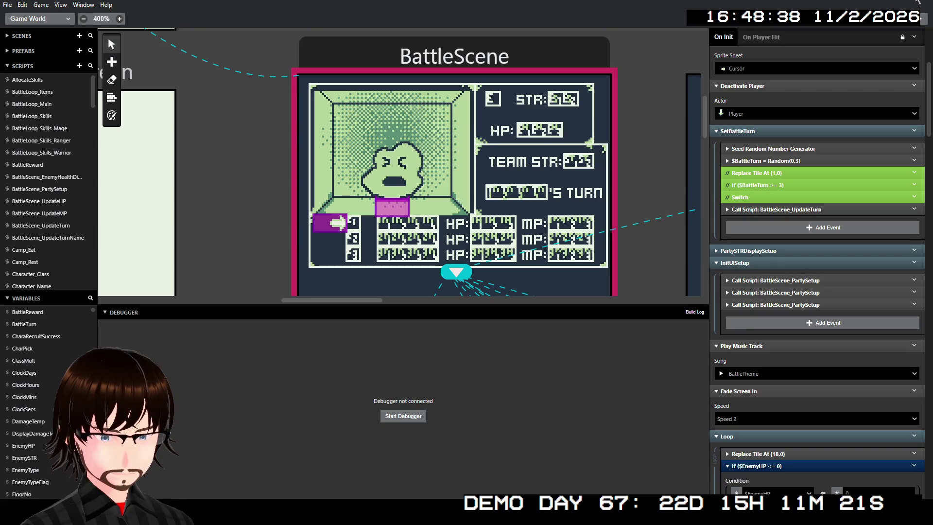
pyautogui.click(917, 1)
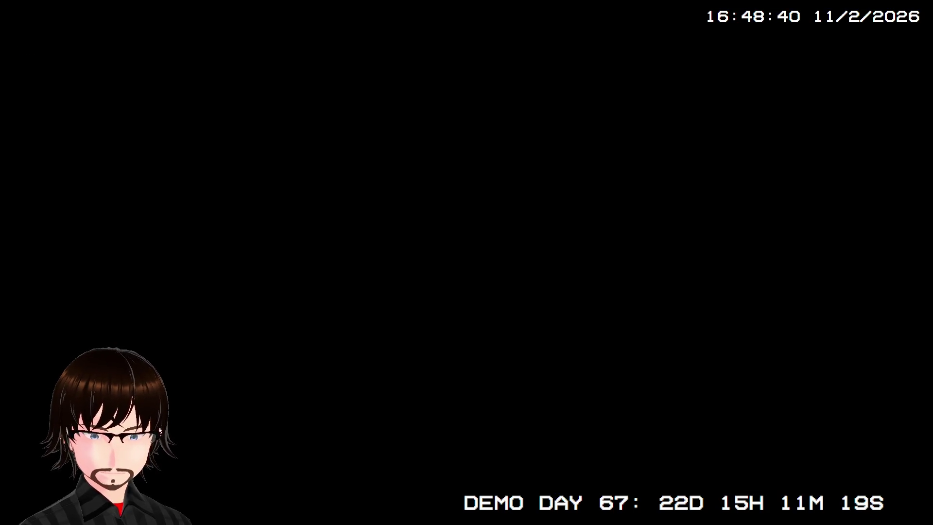